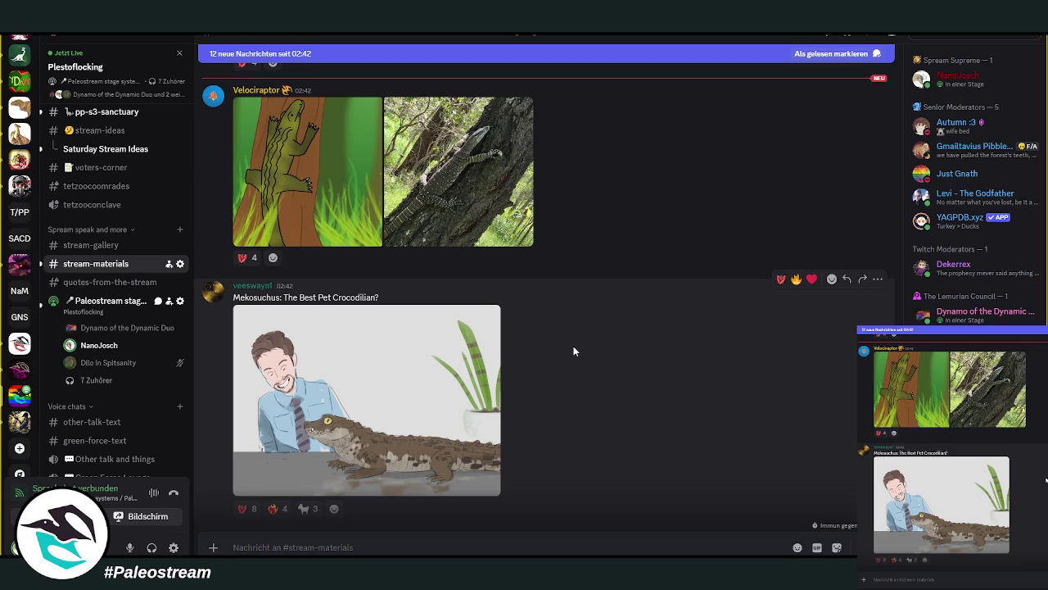
- Scroll #stream-materials down to the New Caledonia bird pencil sketch below the Mekosuchus drawing
scroll(574, 345, "down", 1)
scroll(590, 344, "down", 2)
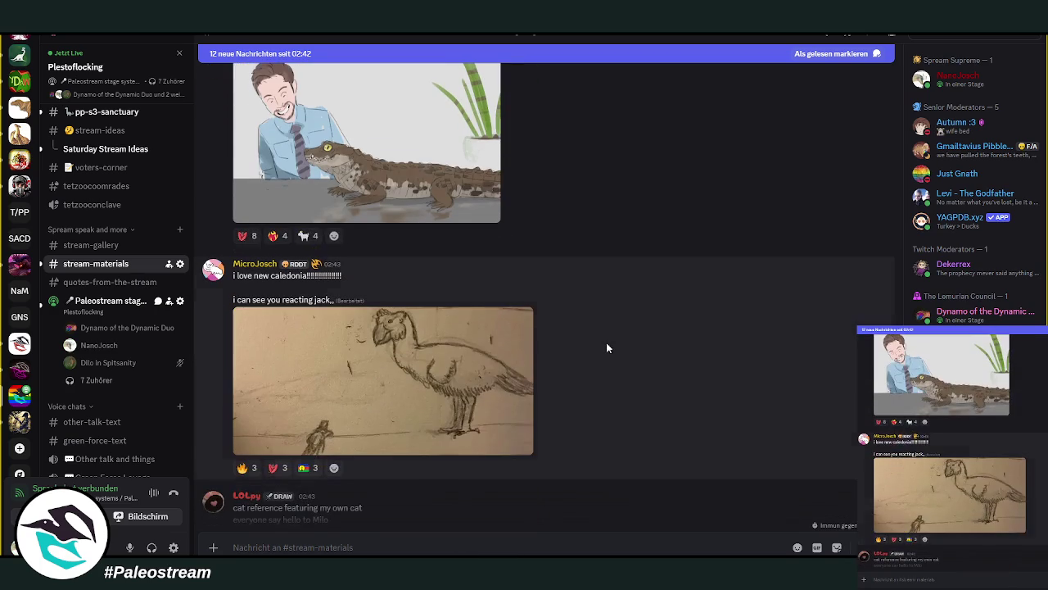
scroll(607, 343, "up", 3)
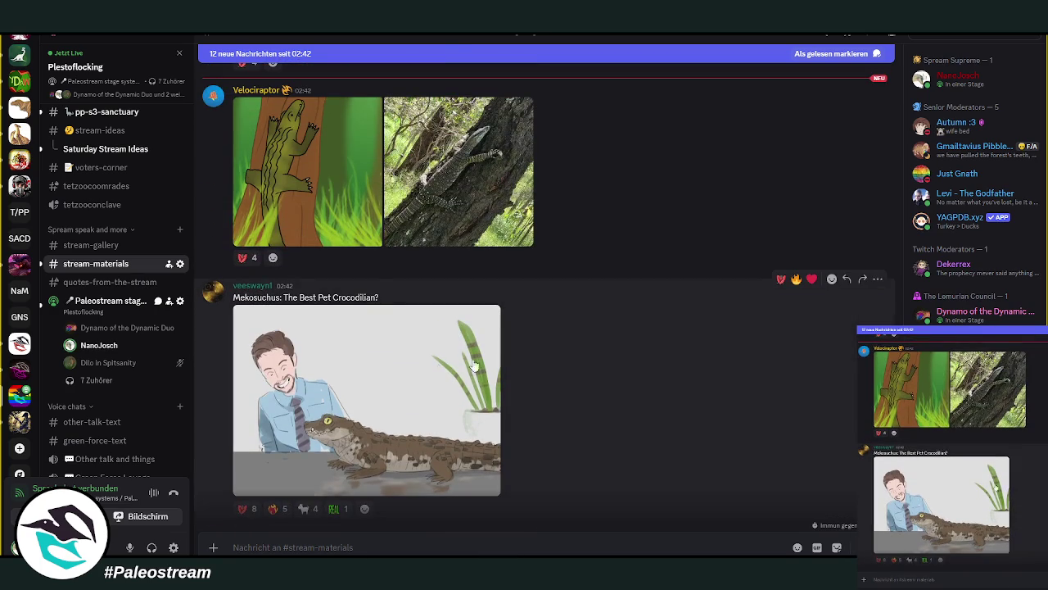
scroll(606, 352, "down", 2)
scroll(621, 350, "down", 1)
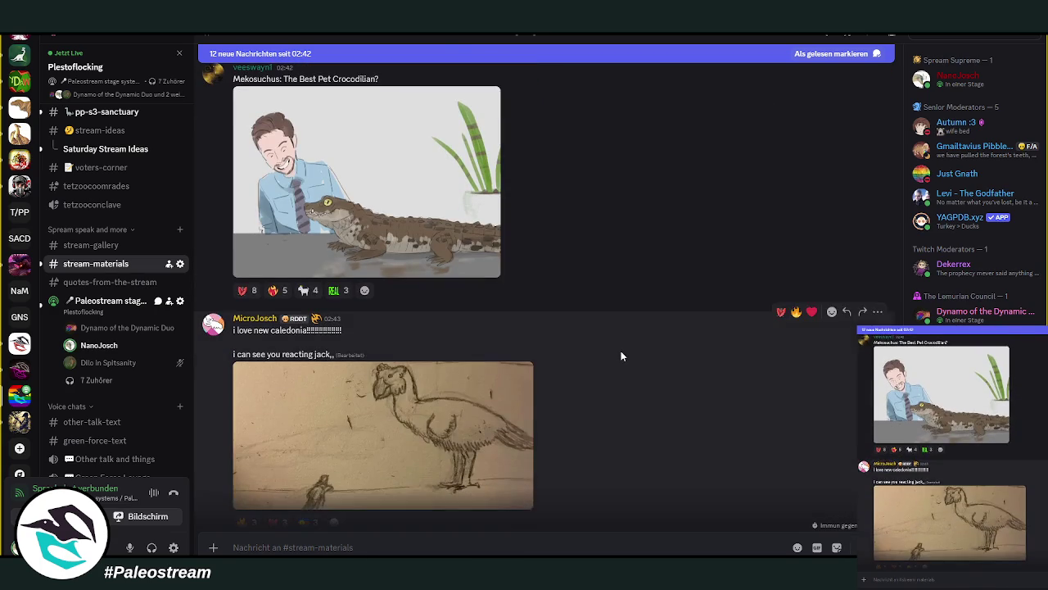
mouse_move(521, 373)
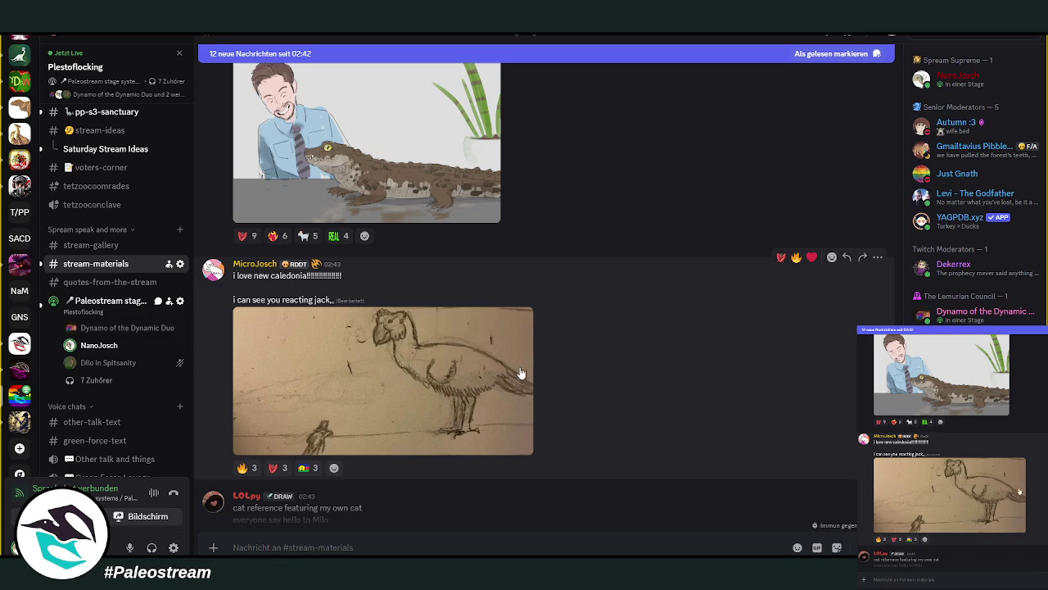
left_click(372, 380)
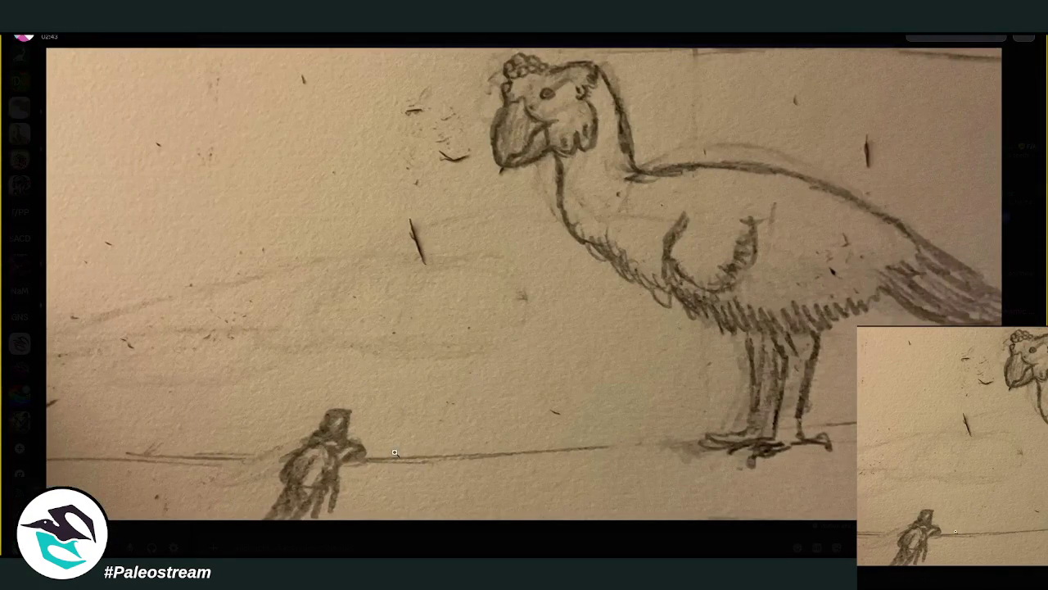
left_click(422, 534)
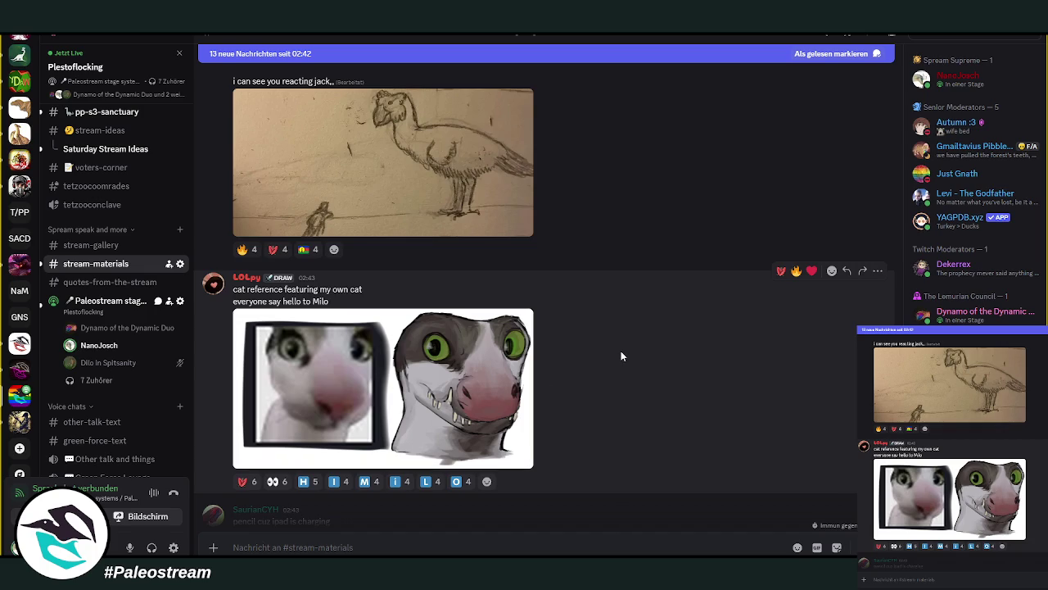
- Scroll past the cat reference to the 'also finished voay' sunset sea painting
scroll(619, 353, "down", 4)
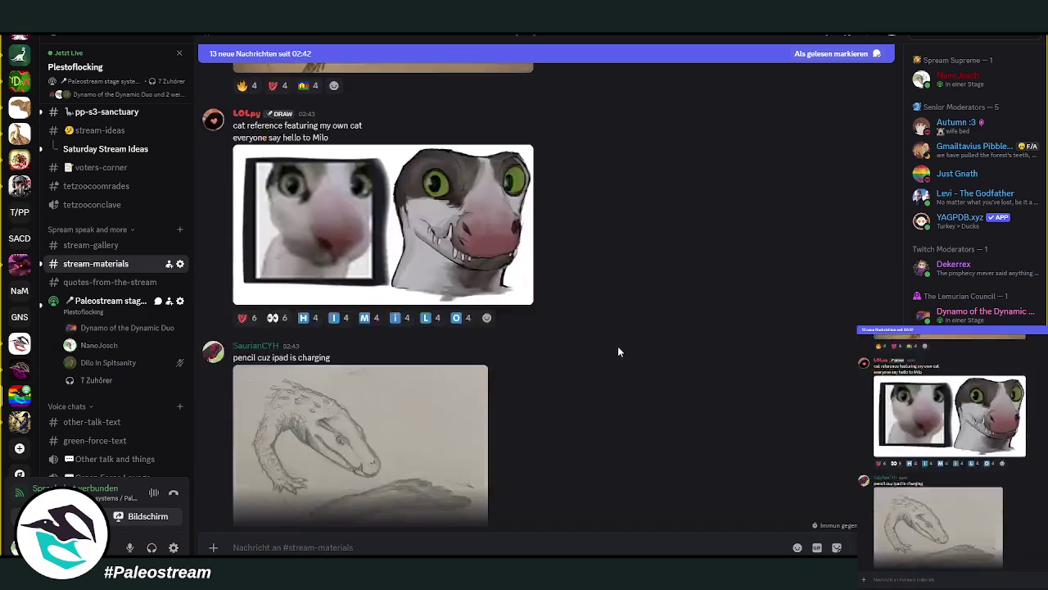
scroll(616, 346, "up", 1)
scroll(623, 346, "up", 3)
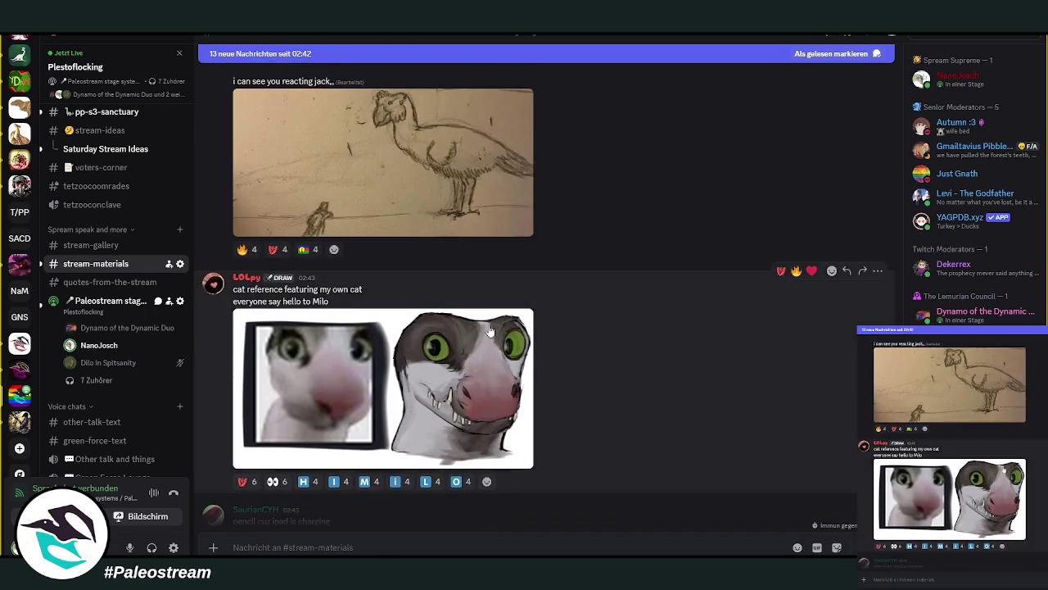
scroll(652, 347, "down", 2)
scroll(647, 342, "down", 1)
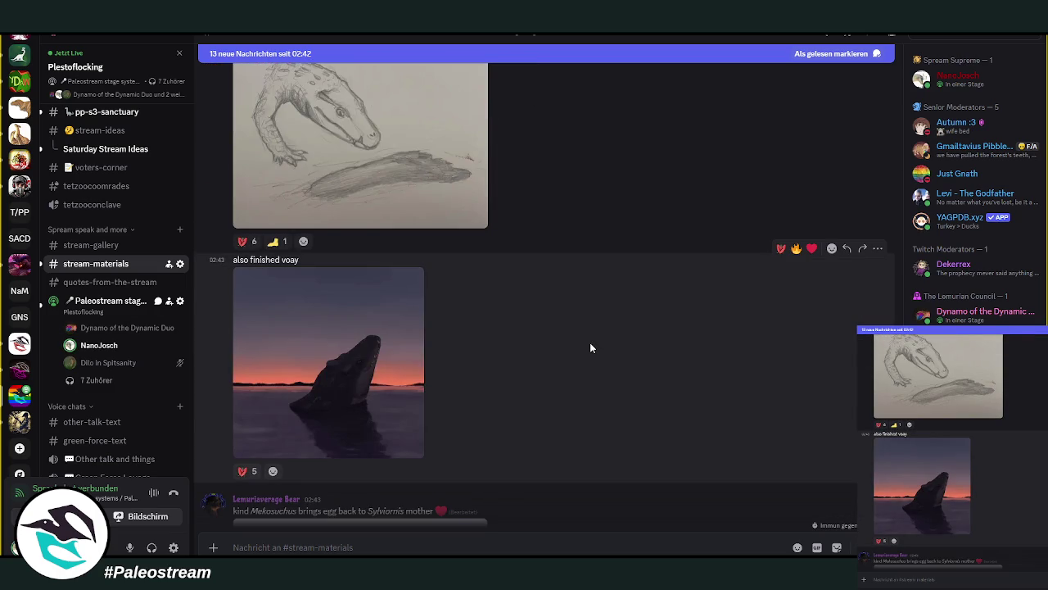
- View the sunset painting full size, then scroll to the 'maybe they ate lobster?' pencil drawing
left_click(377, 349)
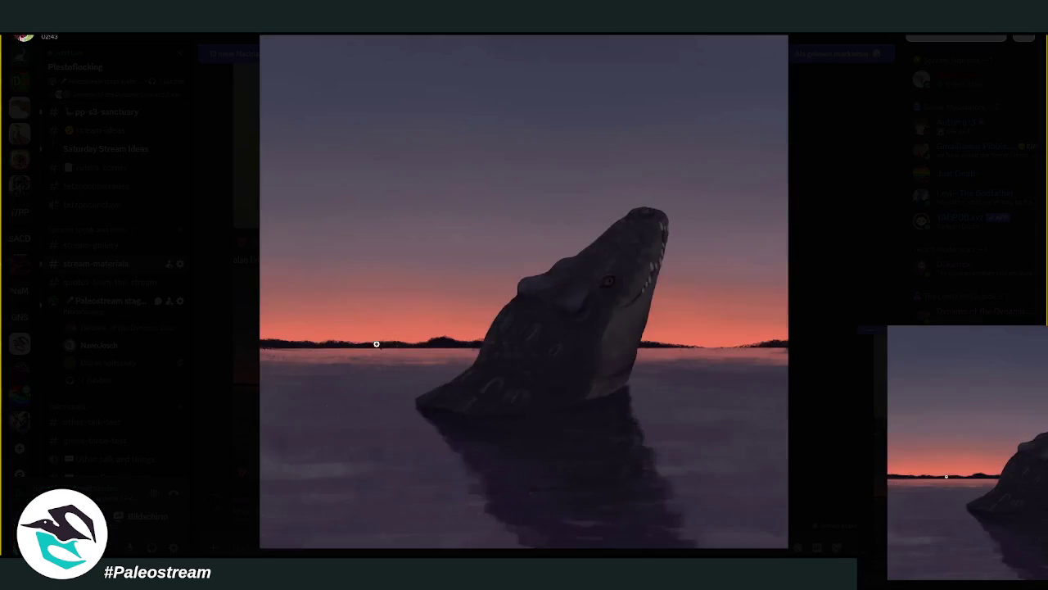
left_click(838, 349)
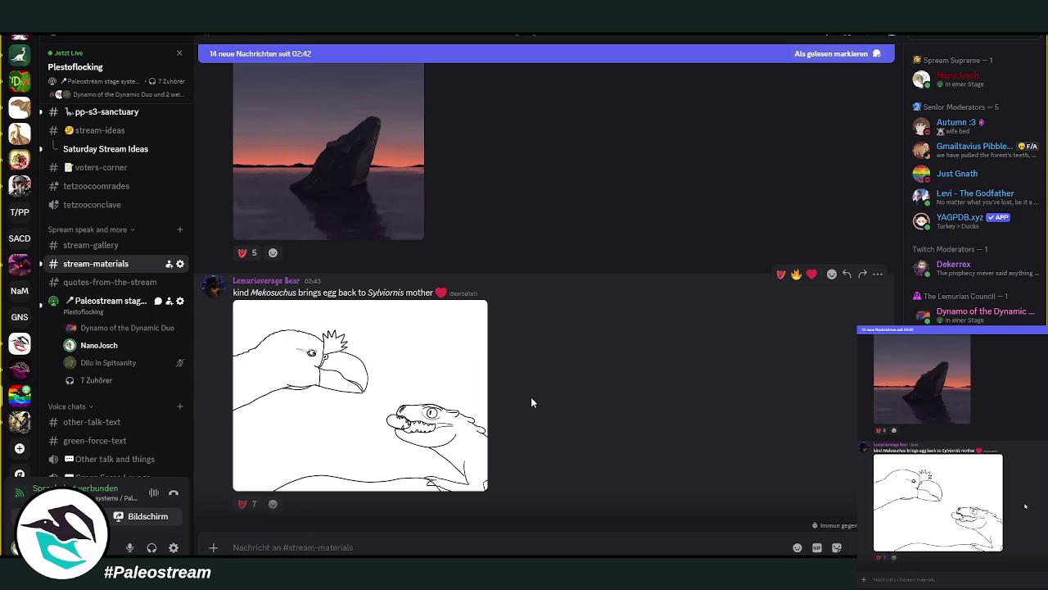
scroll(546, 394, "down", 2)
scroll(545, 391, "down", 1)
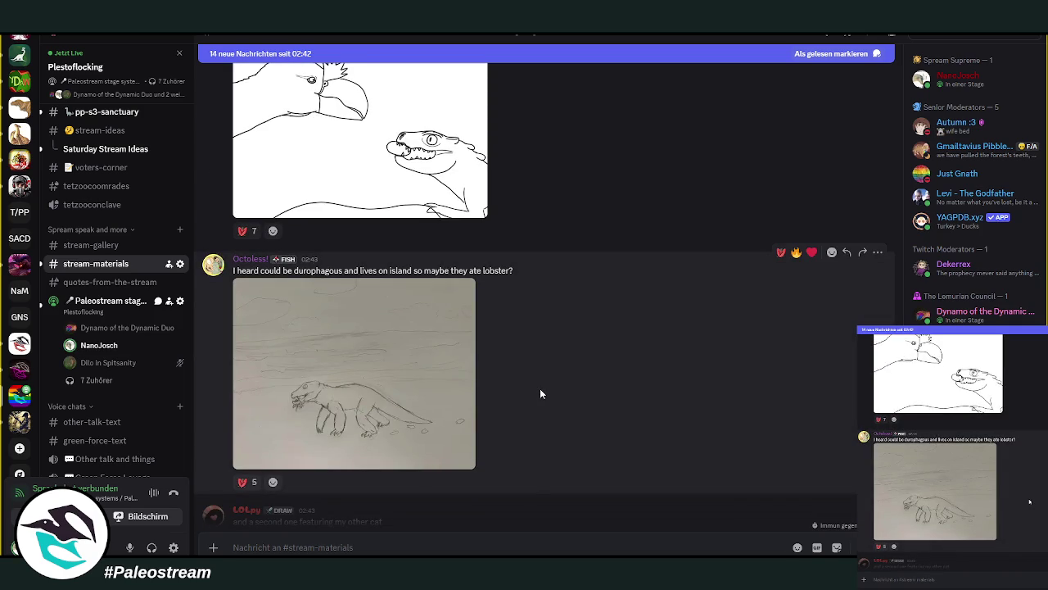
left_click(370, 368)
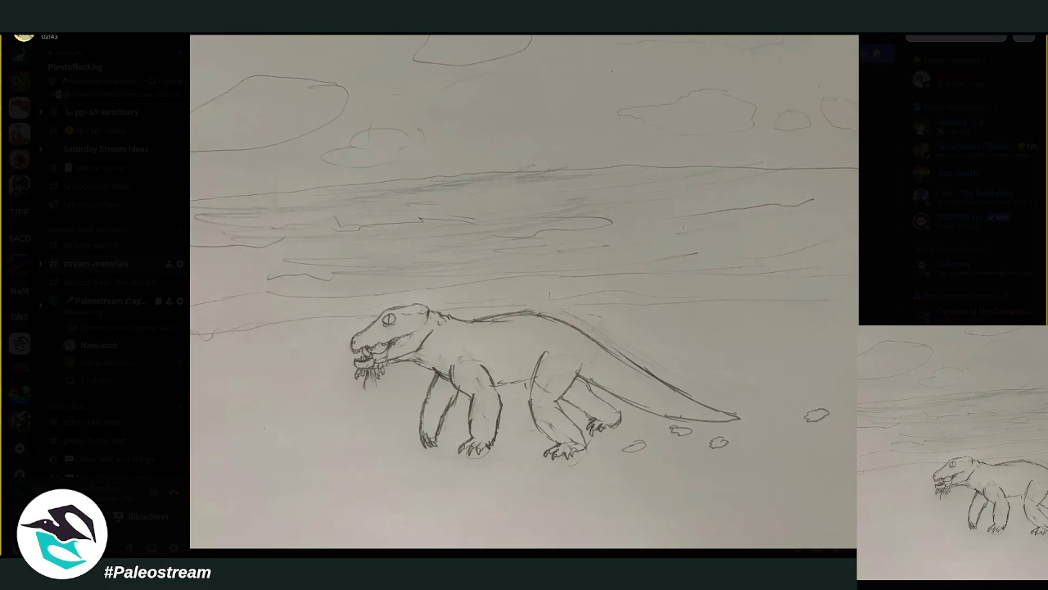
left_click(438, 372)
key("Escape")
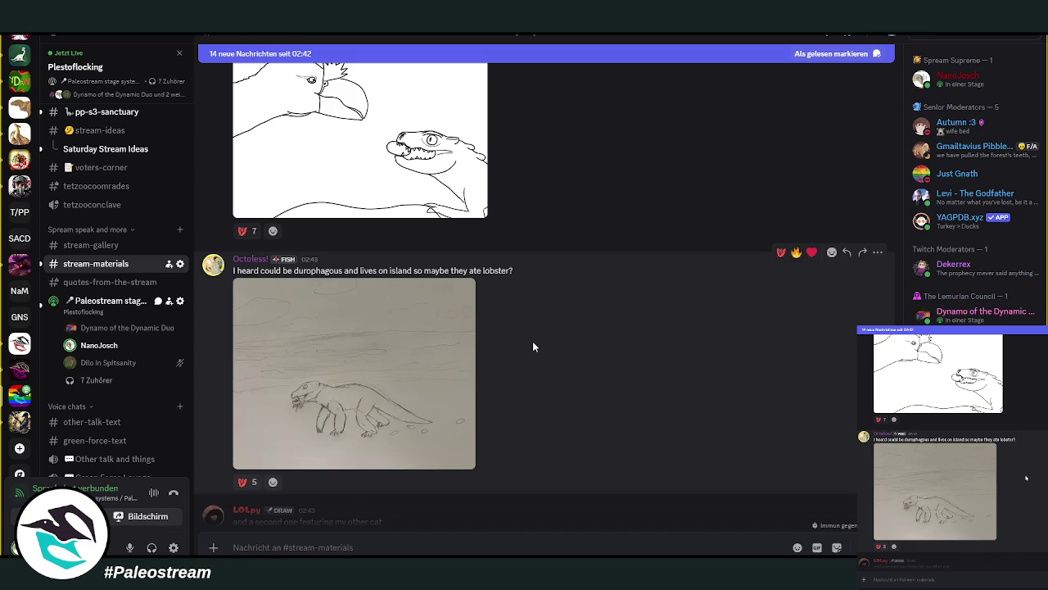
- Scroll past the 'say hello to Mali' cat post to the 'Mekosuchus with Sylviornis in the background' sketch
scroll(533, 341, "down", 1)
scroll(533, 340, "down", 2)
scroll(562, 351, "down", 2)
mouse_move(554, 328)
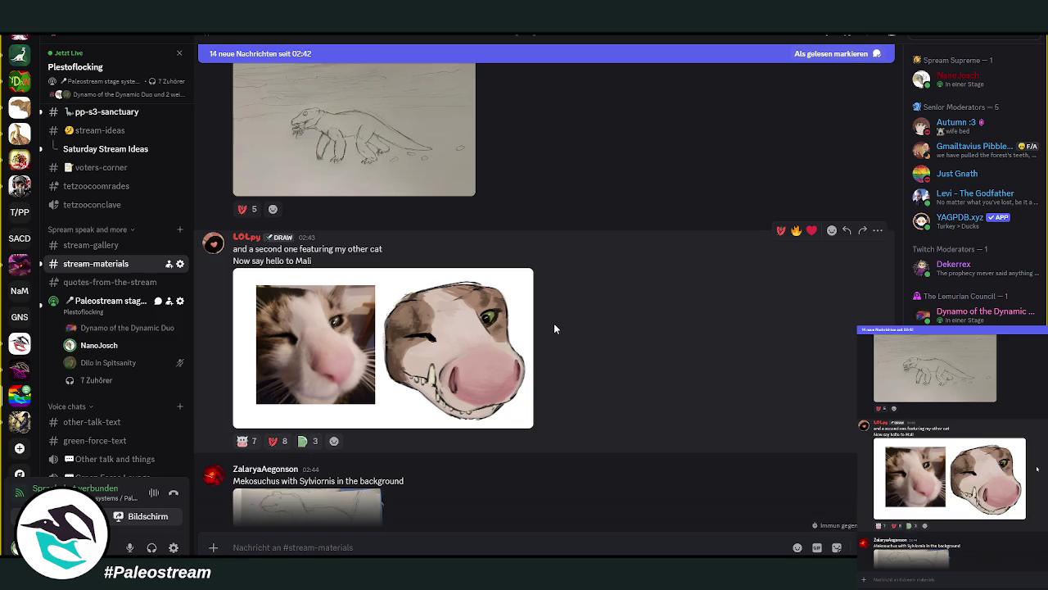
scroll(554, 328, "down", 2)
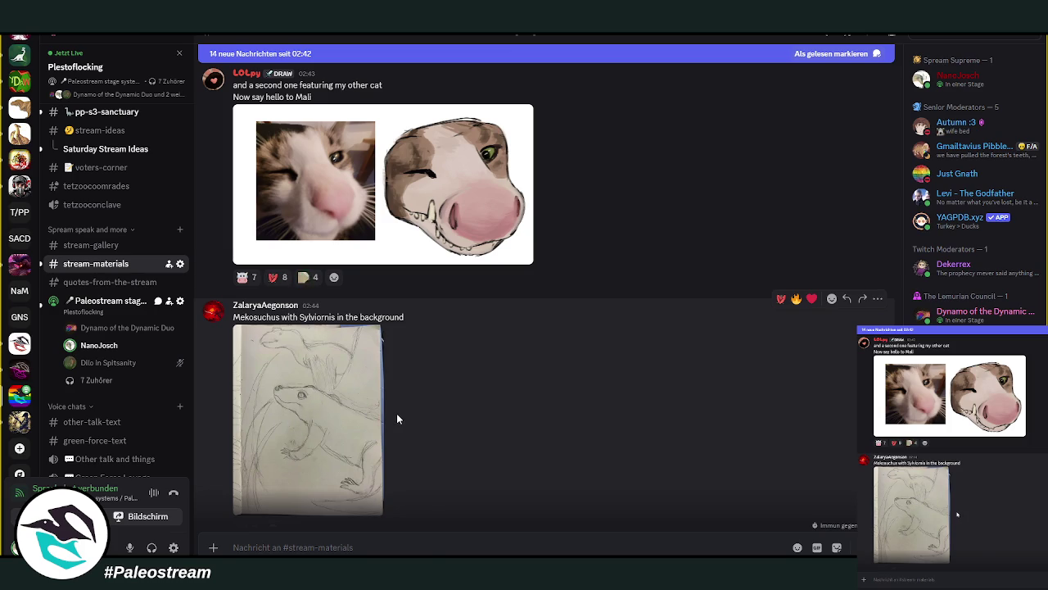
- View the Mekosuchus sketch full size, then scroll to the 'Google eyed tree freak' jungle drawing
left_click(296, 396)
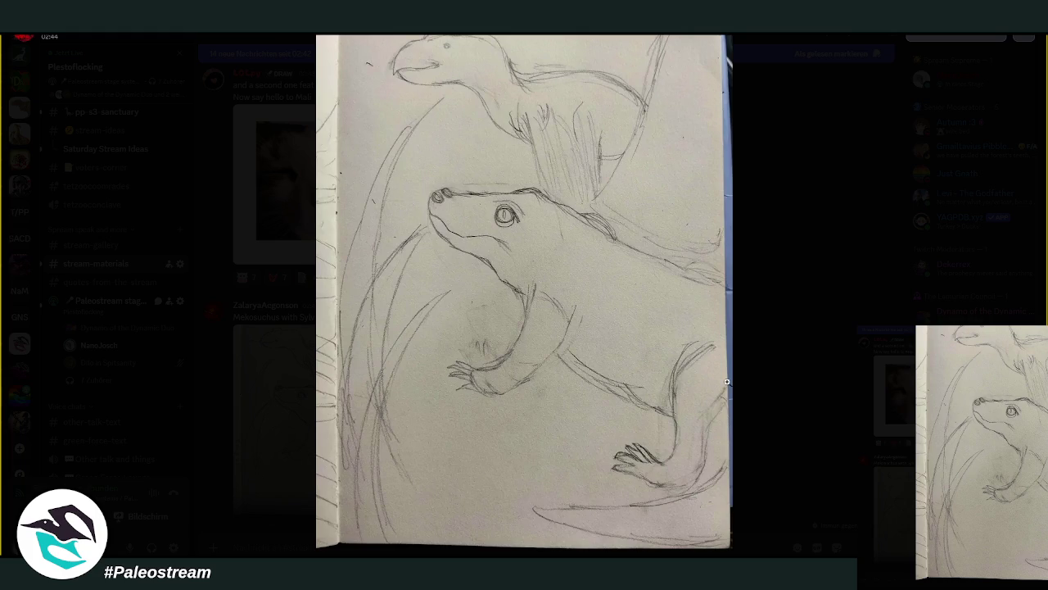
left_click(778, 391)
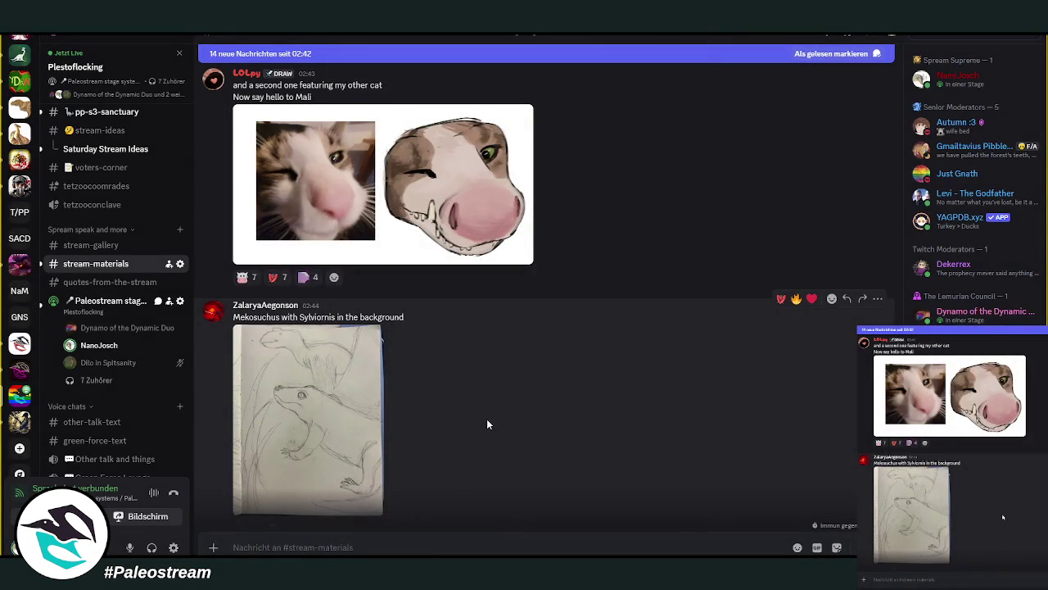
scroll(487, 419, "down", 5)
scroll(524, 418, "up", 1)
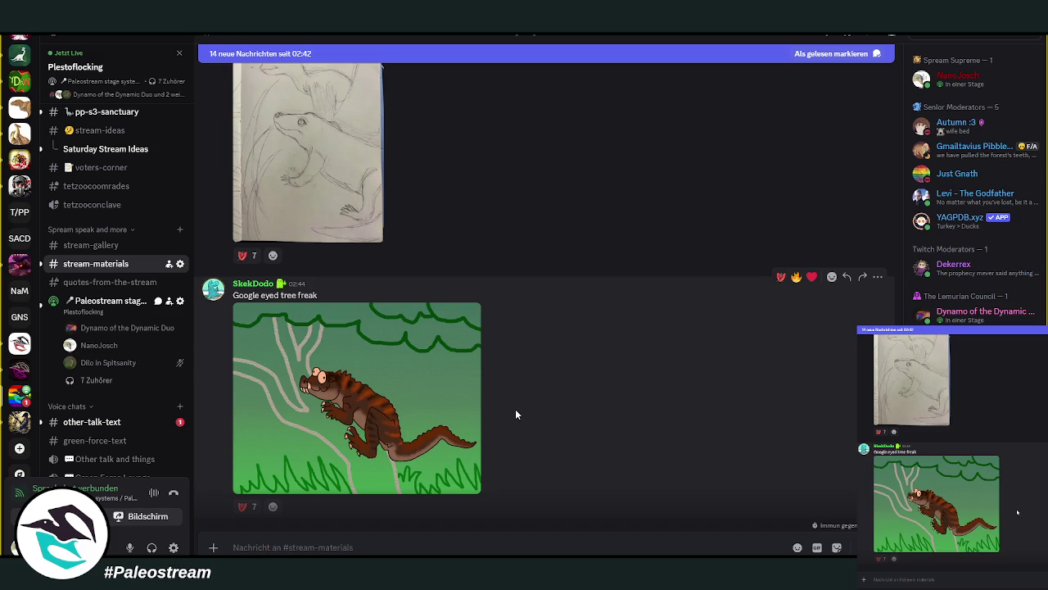
scroll(515, 409, "down", 3)
scroll(516, 414, "down", 1)
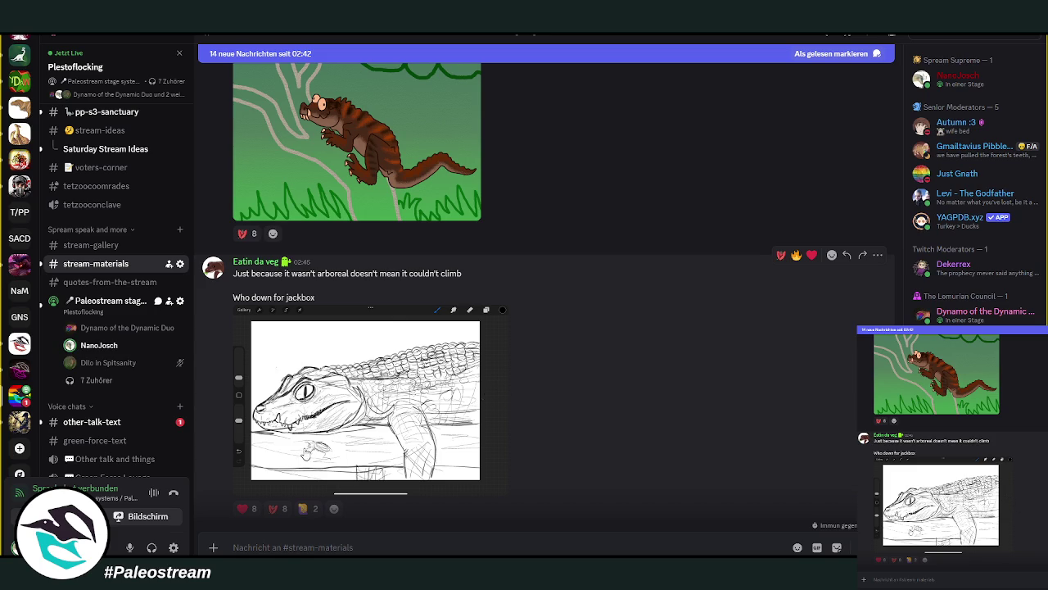
left_click(499, 390)
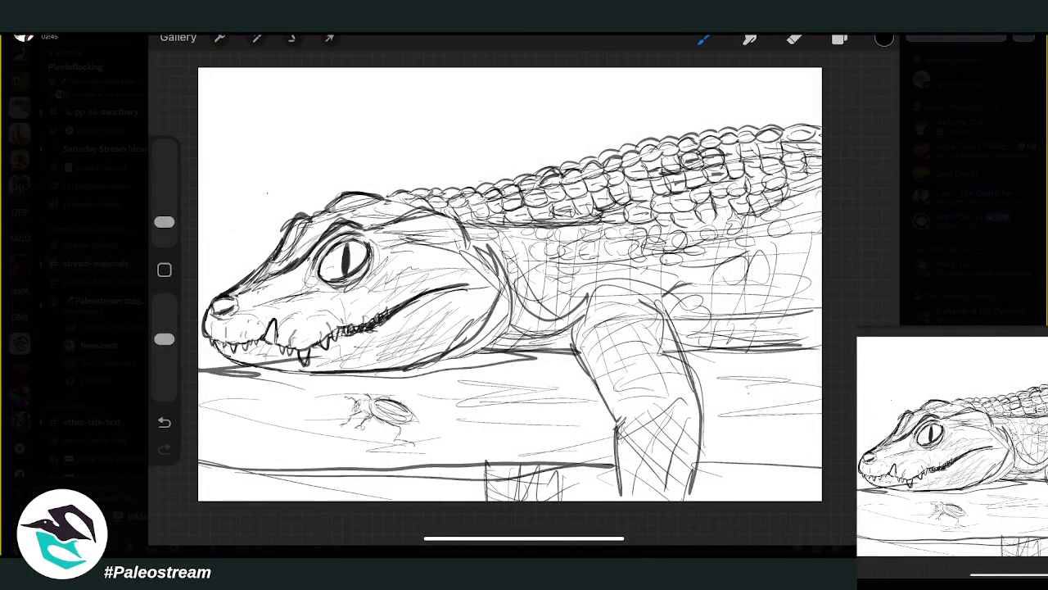
key("Escape")
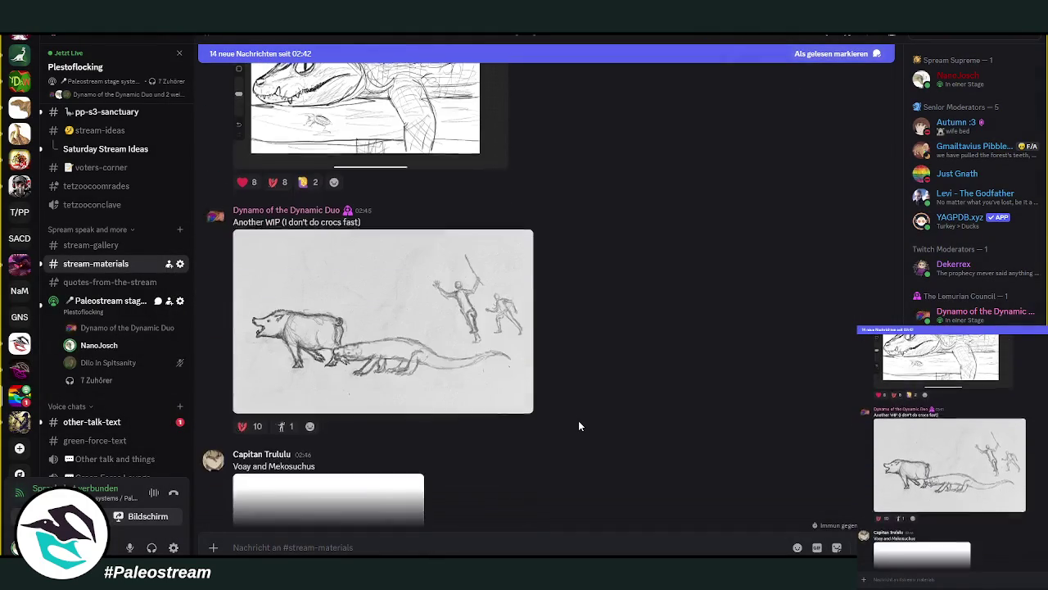
scroll(578, 420, "up", 1)
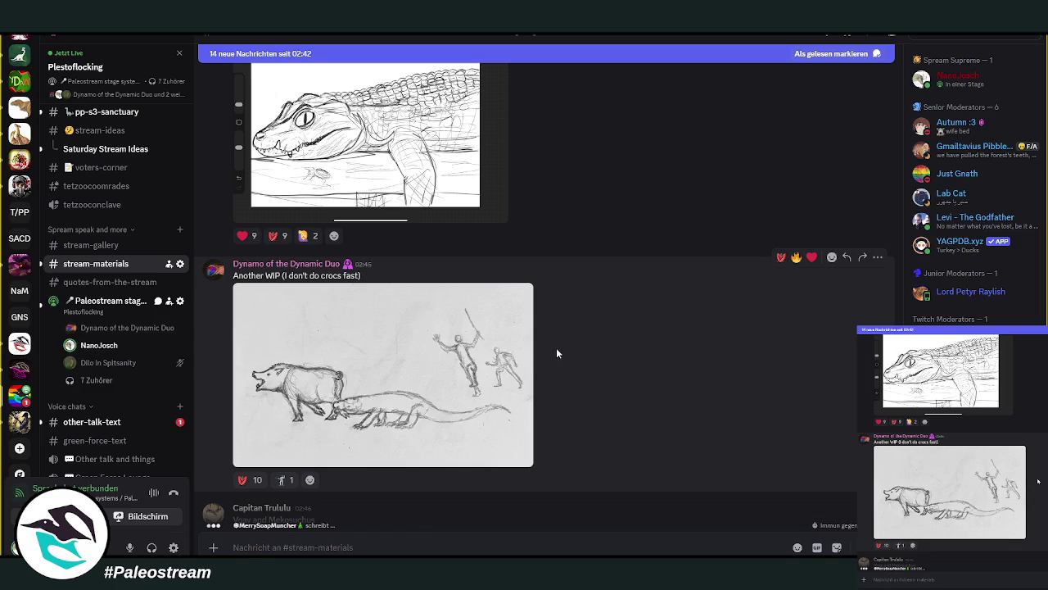
scroll(557, 356, "down", 2)
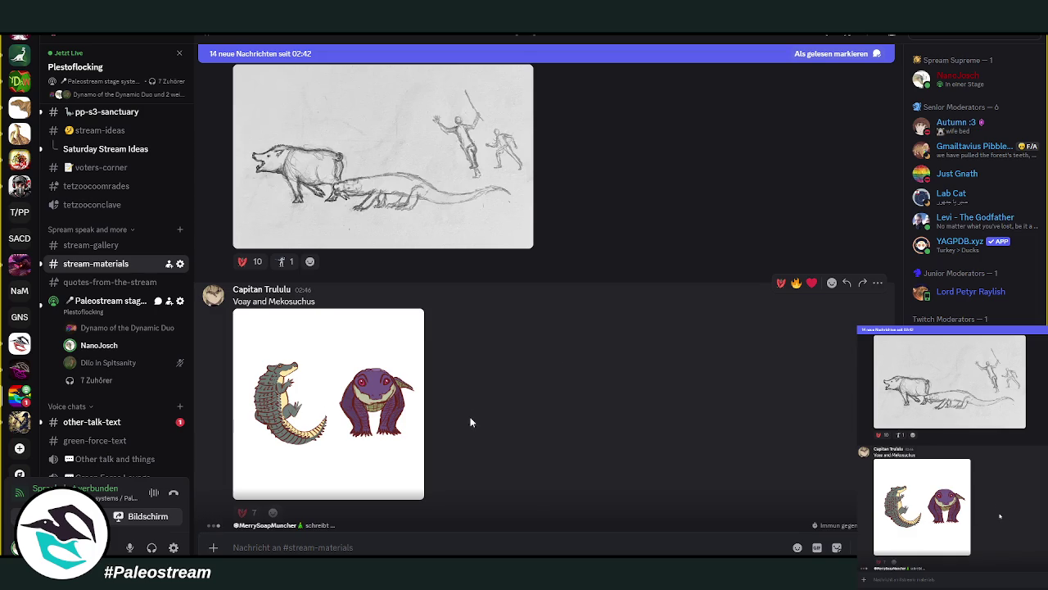
scroll(521, 415, "down", 2)
scroll(556, 405, "down", 2)
mouse_move(580, 406)
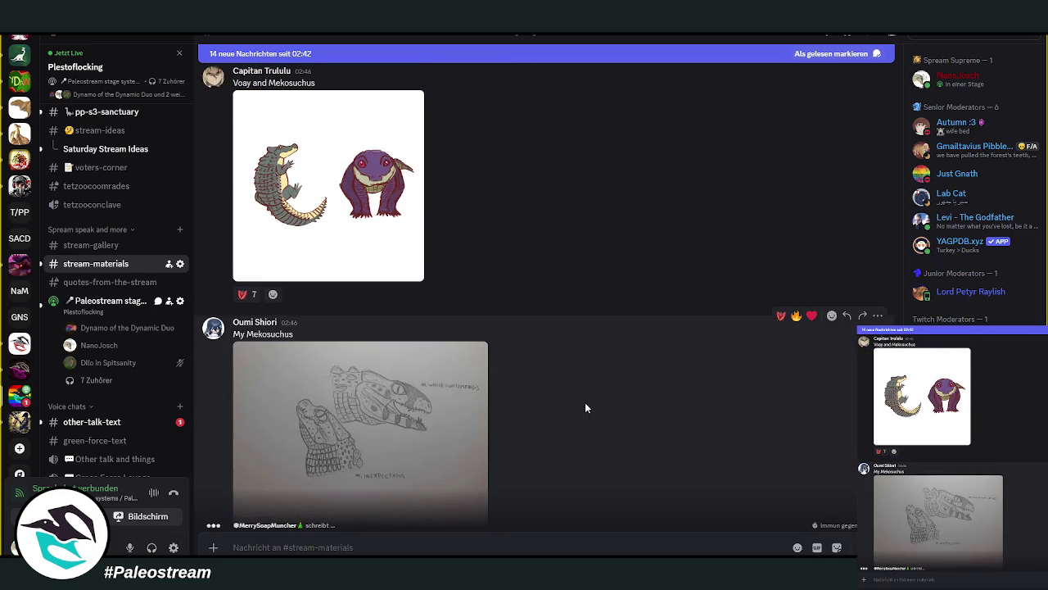
scroll(583, 402, "down", 2)
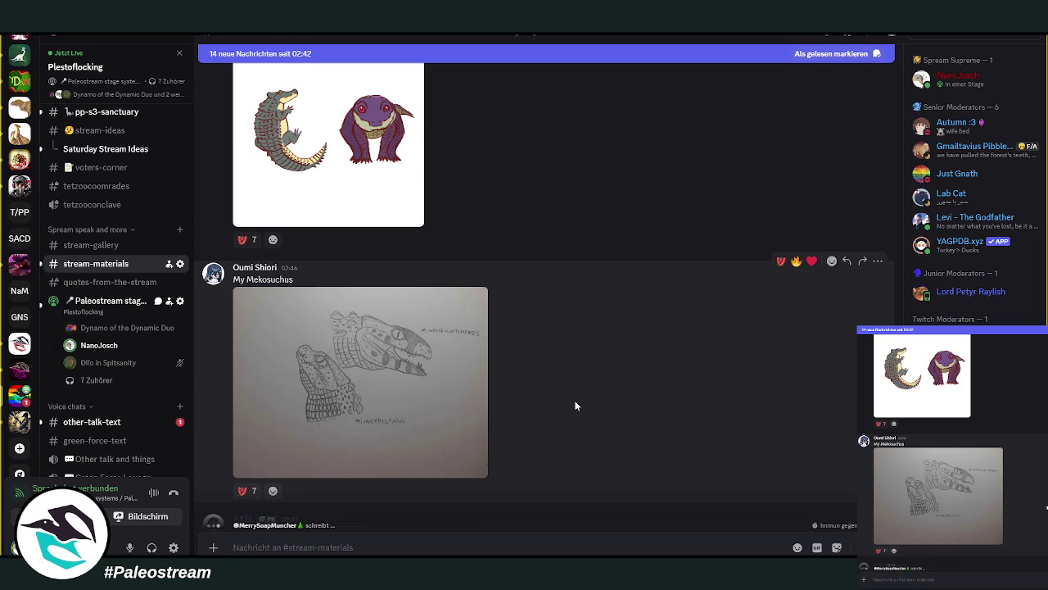
left_click(452, 401)
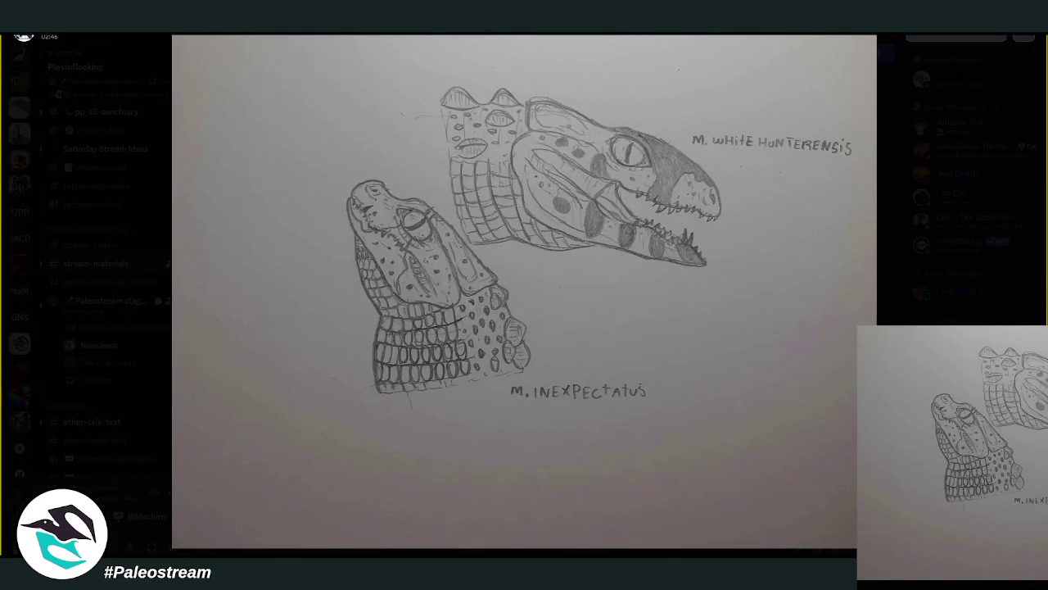
key("Escape")
left_click(407, 386)
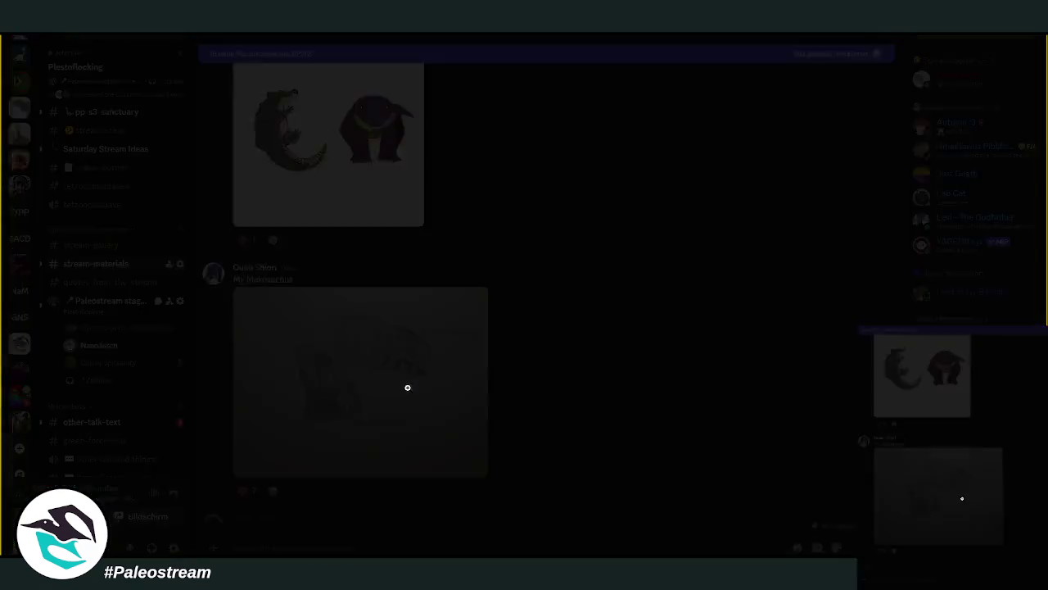
key("Escape")
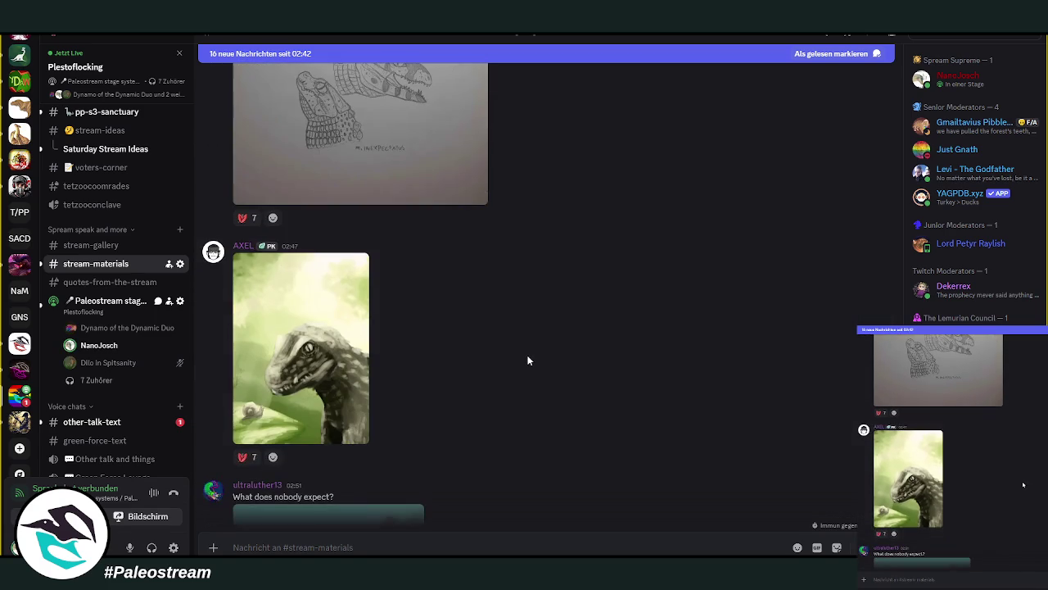
scroll(527, 360, "up", 1)
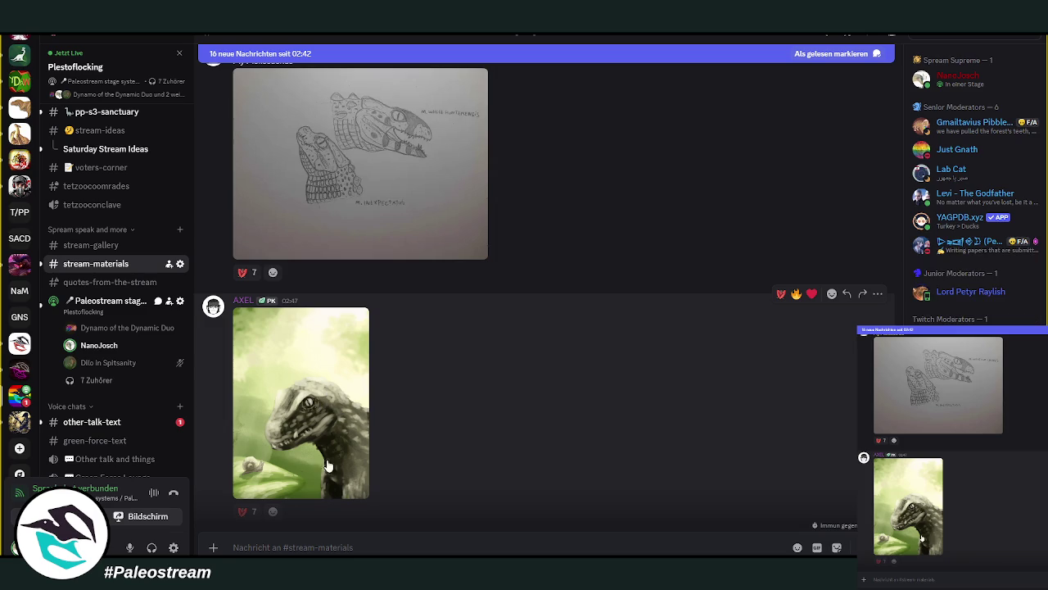
left_click(201, 524)
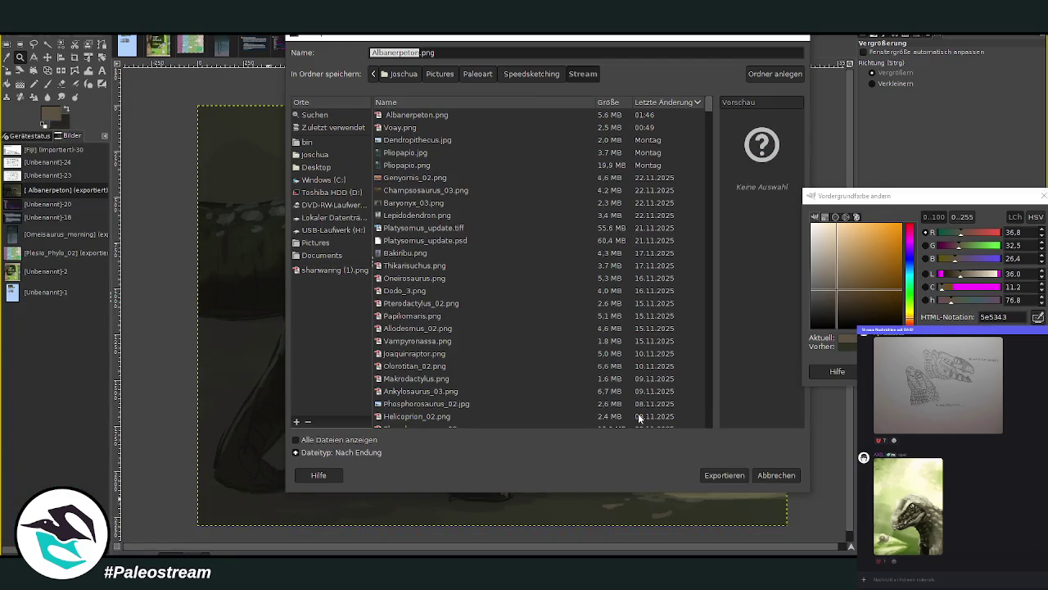
left_click(399, 508)
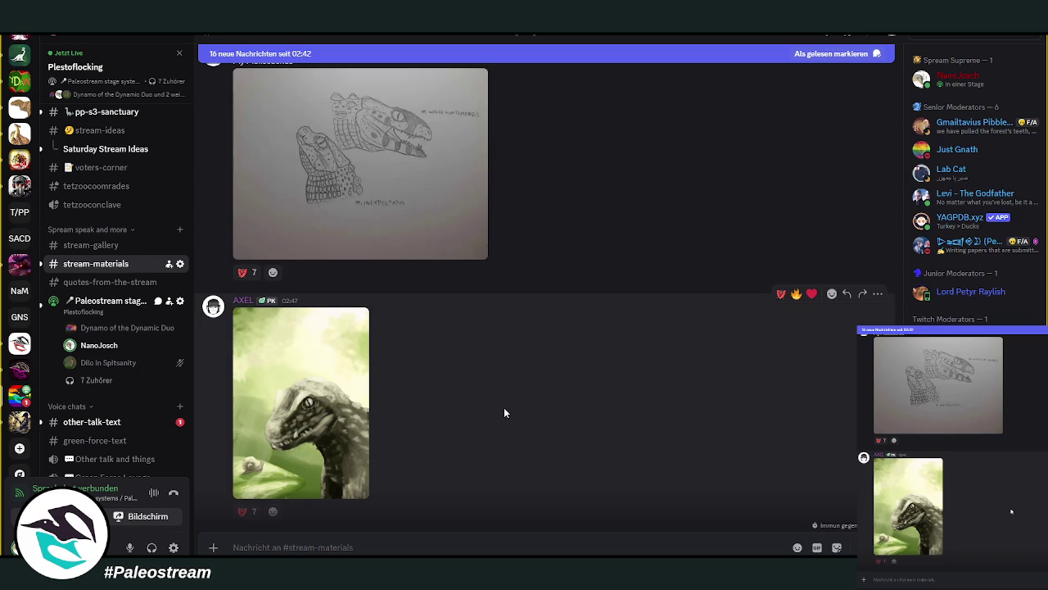
scroll(504, 413, "down", 5)
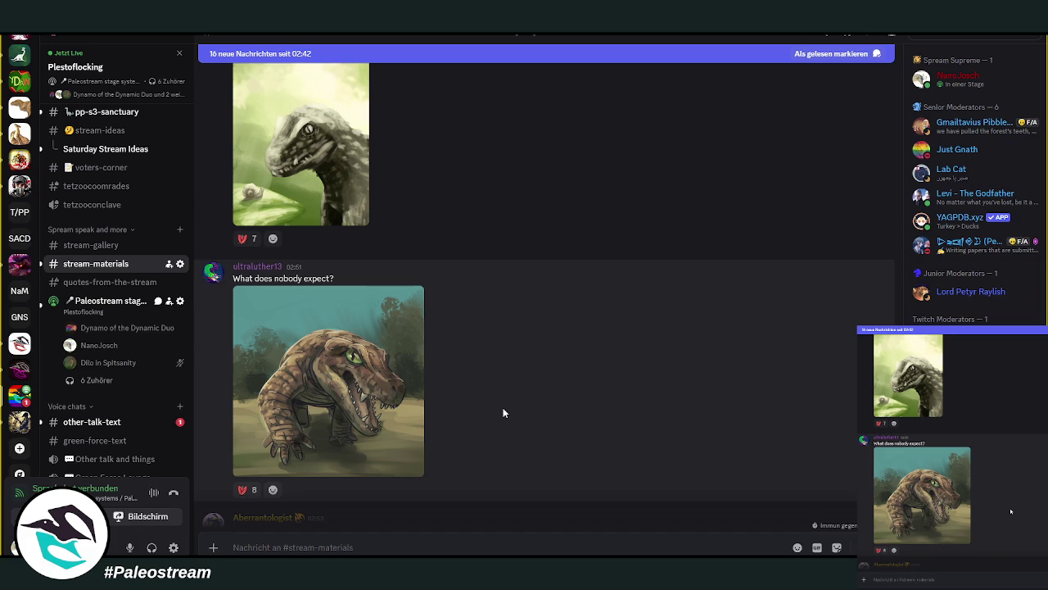
mouse_move(527, 382)
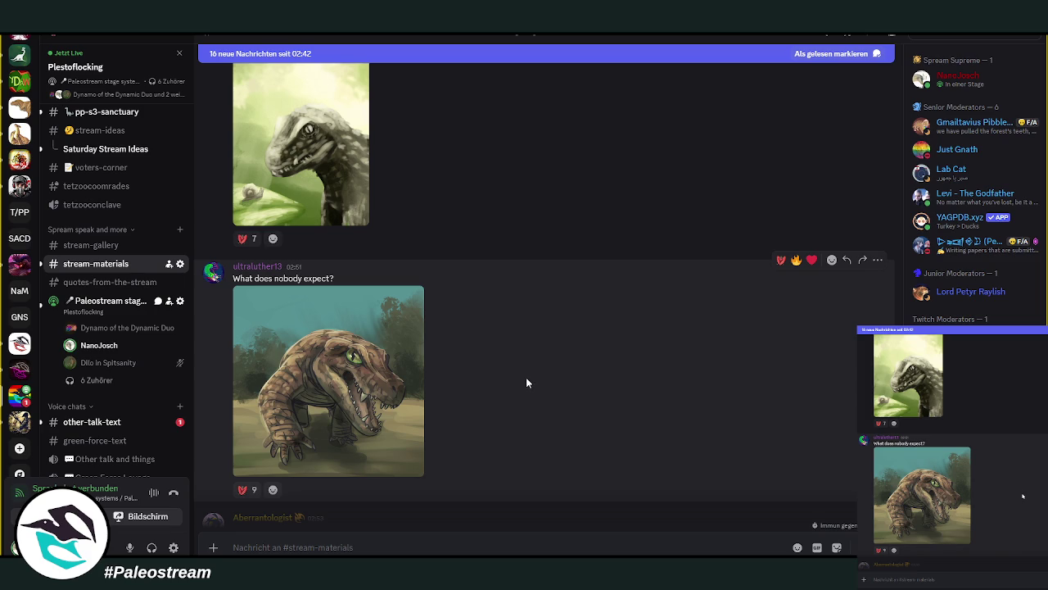
scroll(525, 383, "down", 3)
scroll(528, 379, "down", 2)
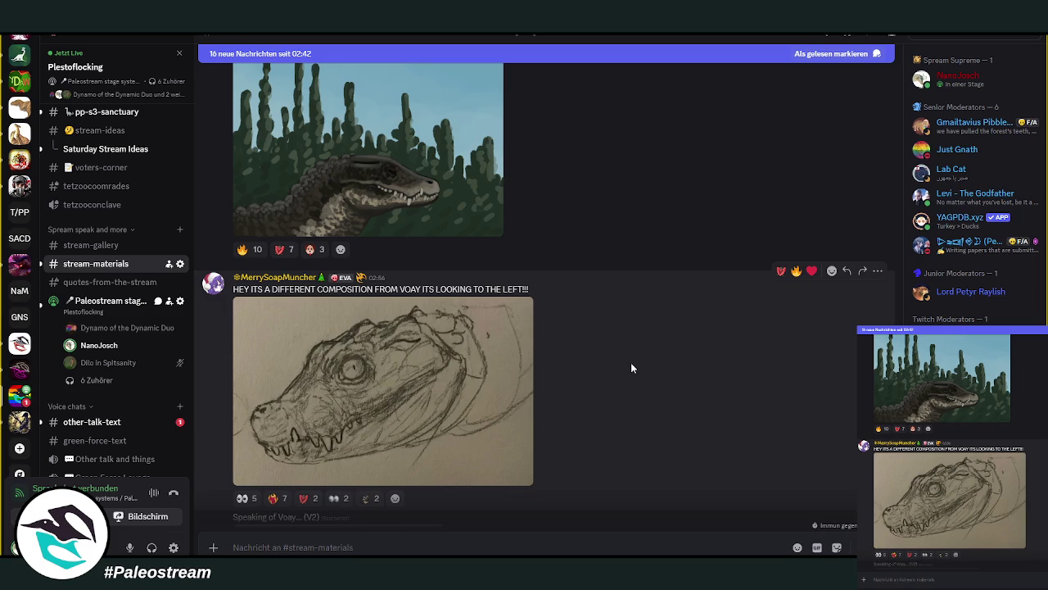
scroll(631, 368, "down", 3)
scroll(631, 367, "down", 3)
scroll(631, 368, "up", 4)
scroll(631, 367, "down", 3)
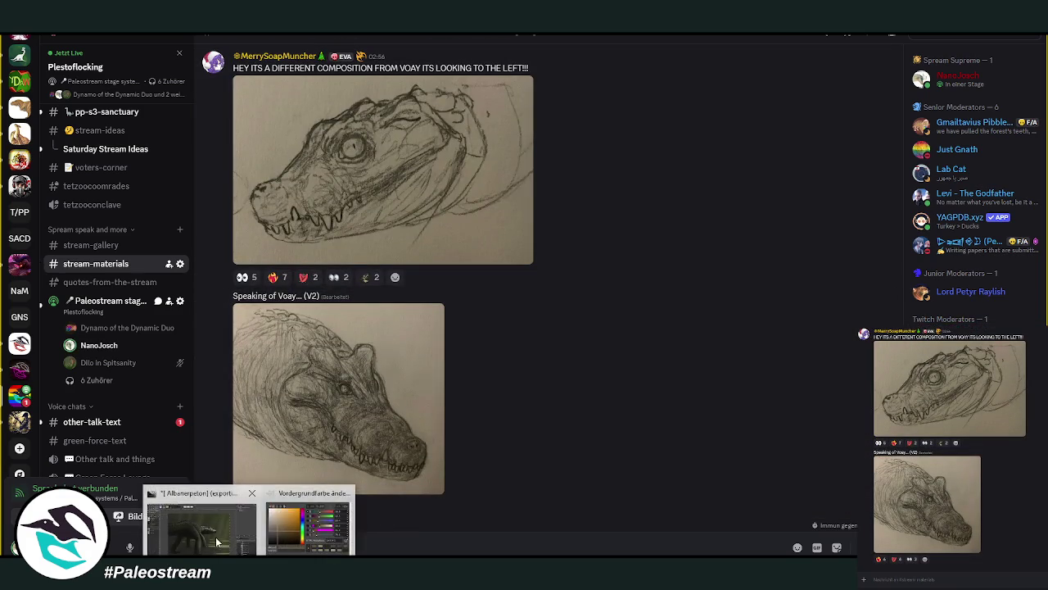
- Export the crocodile painting as Mekosuchus_02.png into the Stream folder with default PNG options
mouse_move(216, 542)
left_click(219, 528)
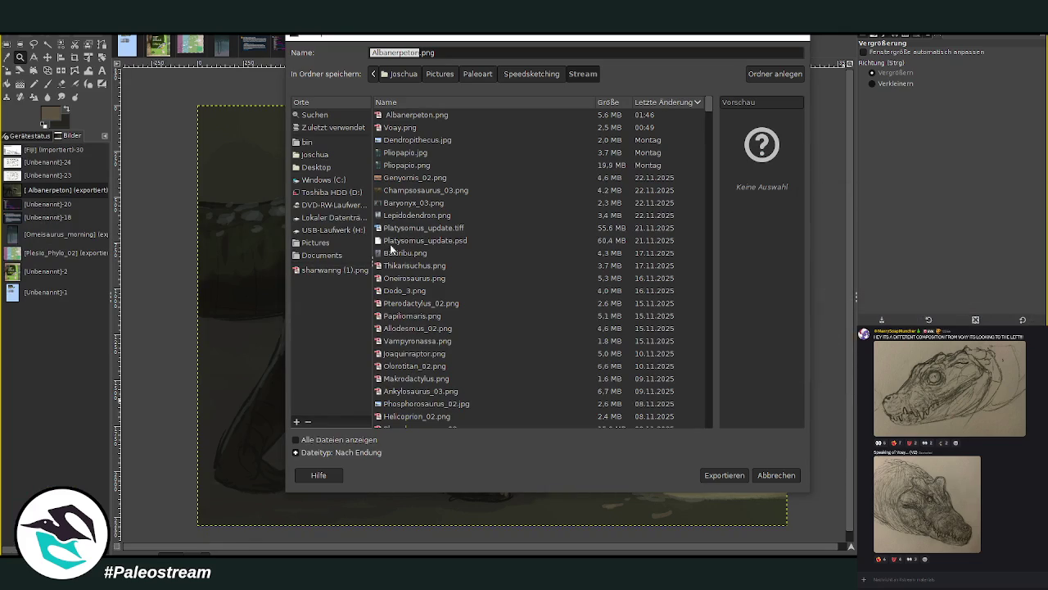
type("Mekosuchus")
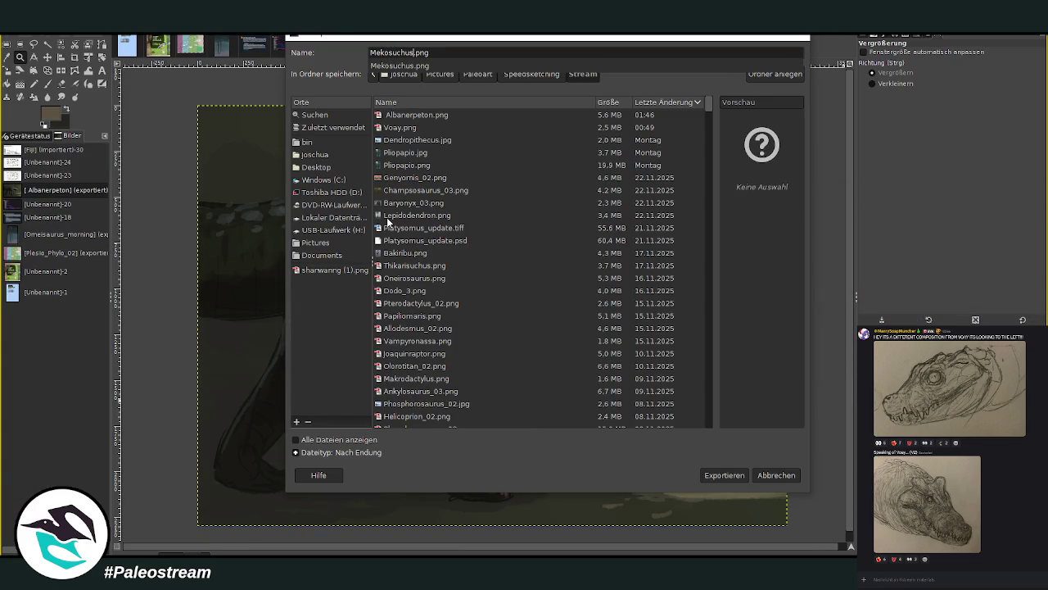
type("_02")
key("Return")
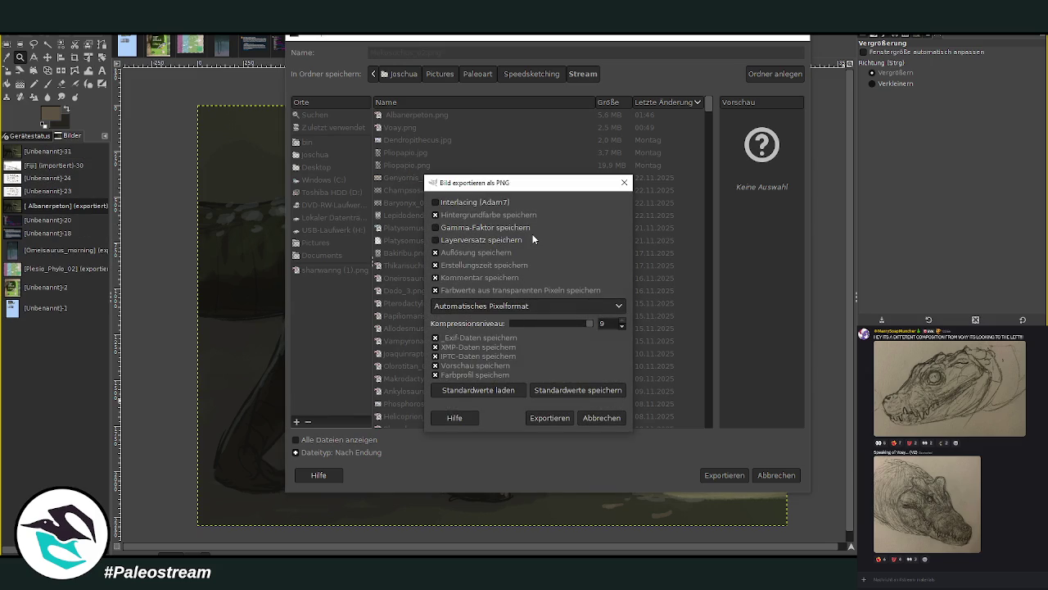
left_click(547, 418)
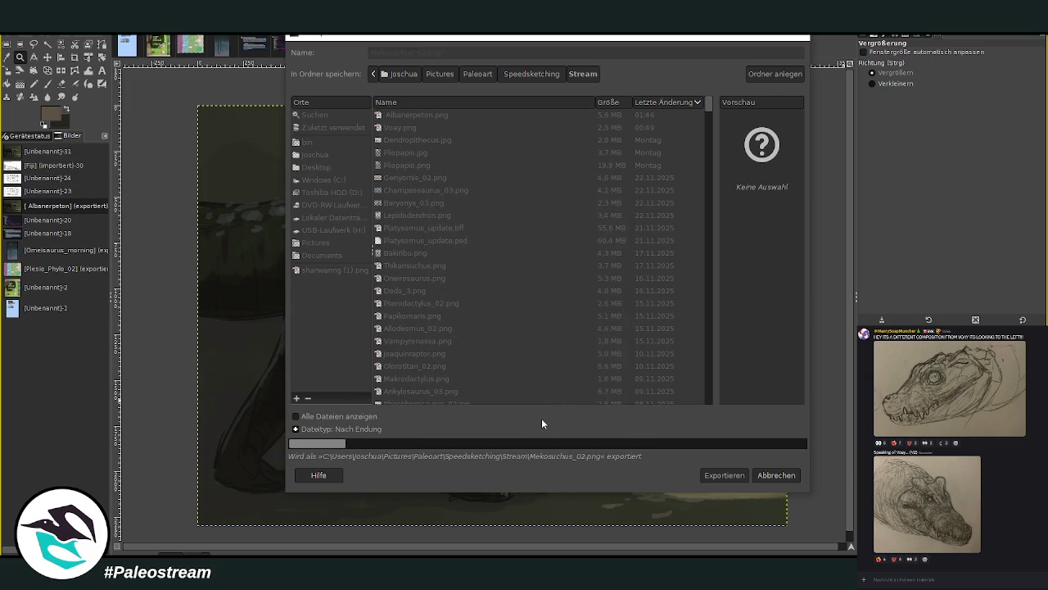
key("alt+Tab")
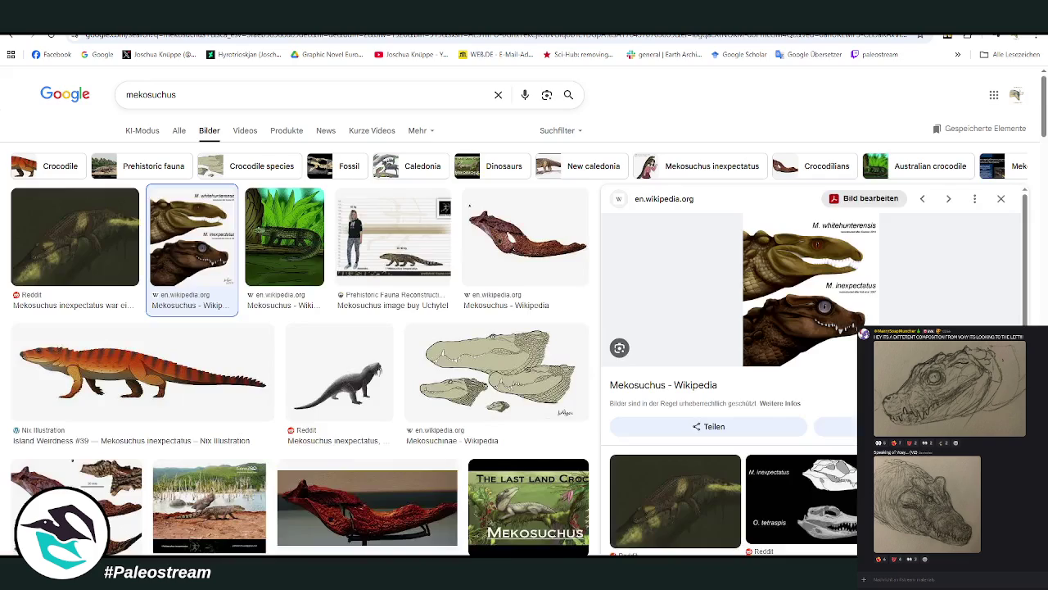
- Switch from Google Images to the live Twitch stream tab, then to OBS Studio
key("ctrl+Tab")
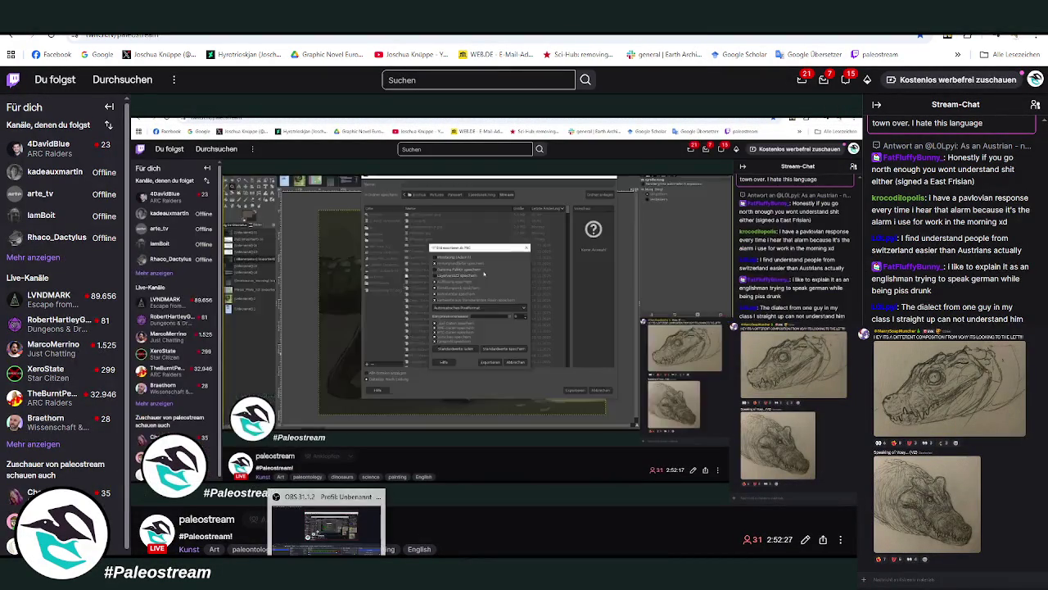
key("alt+Tab")
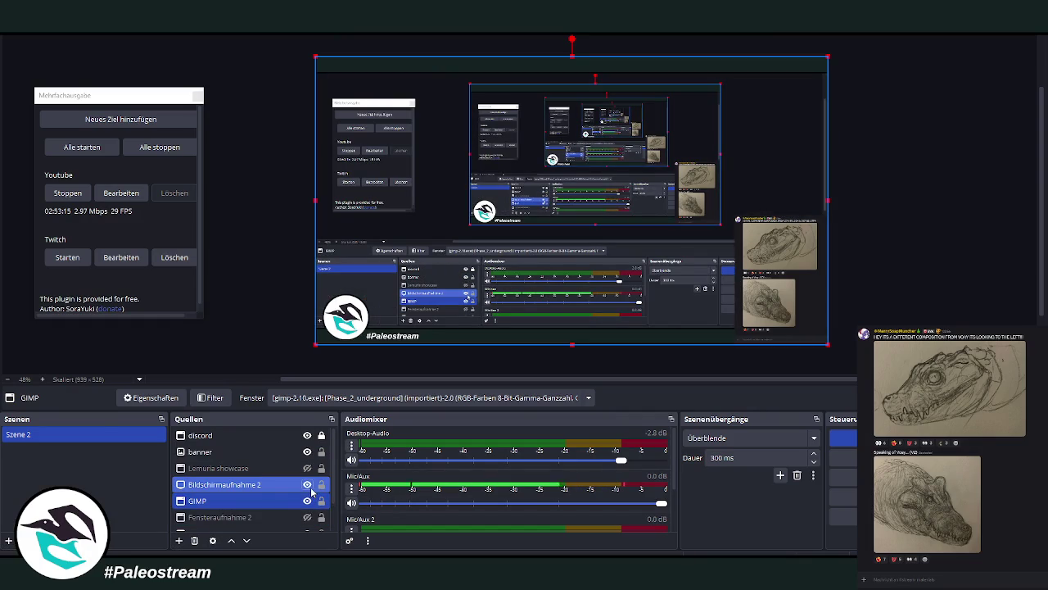
- Switch from OBS Studio back to the Mekosuchus_02 painting in GIMP
key("alt+Tab")
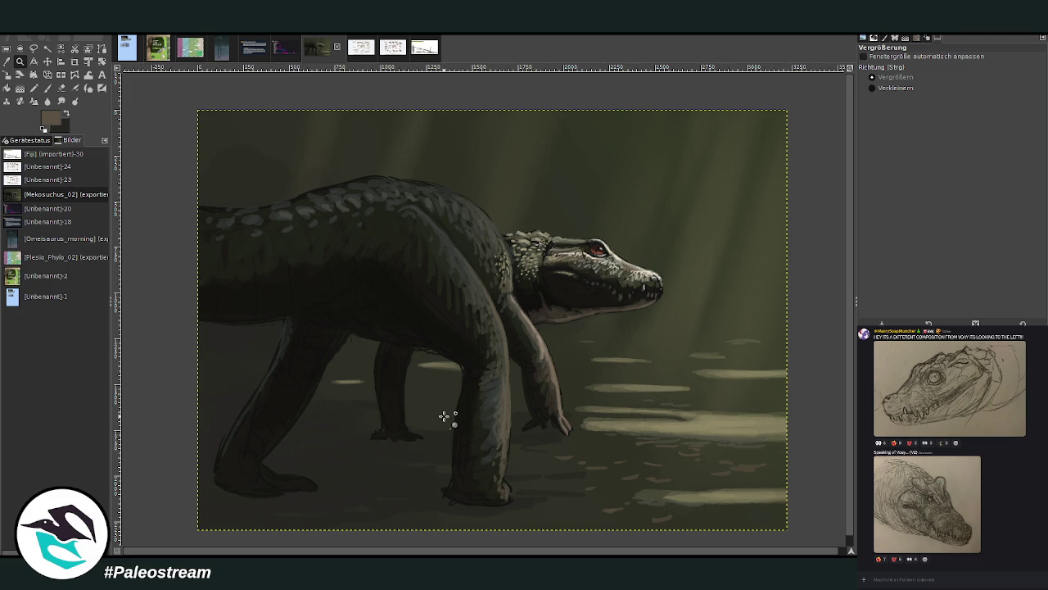
- Undo the skull reference, zoom the painting to fill the view, then show the Pleistocene vote screenshot
scroll(445, 418, "down", 1)
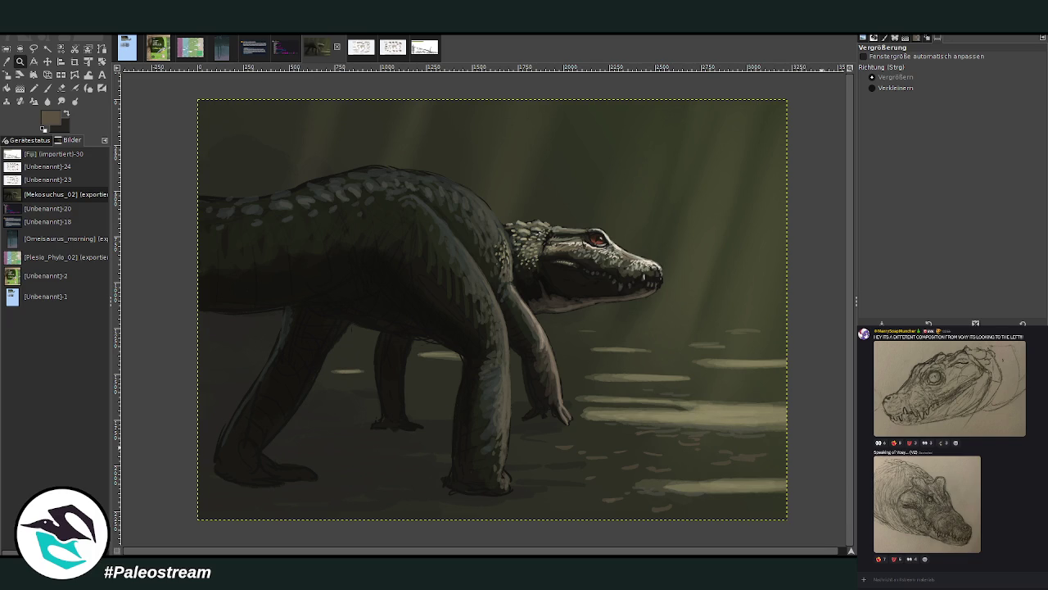
key("ctrl+z")
left_click_drag(187, 98, 803, 509)
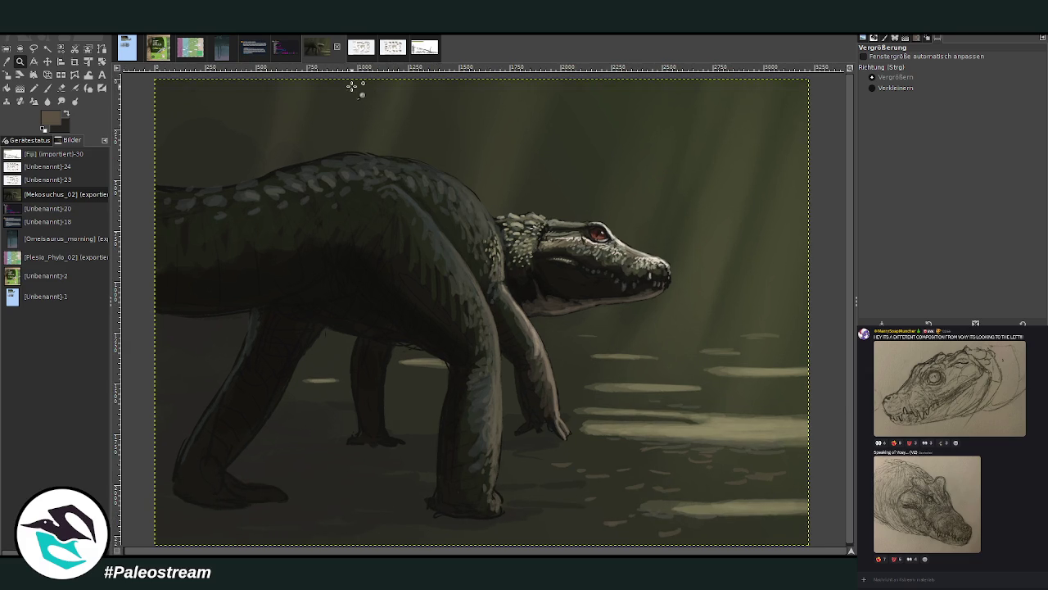
left_click(283, 49)
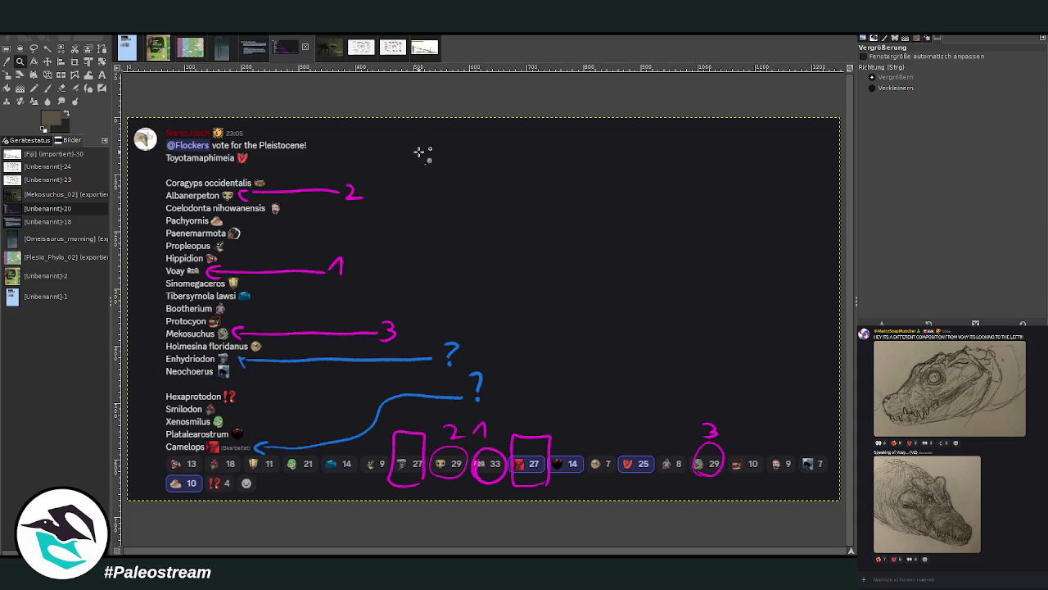
left_click(331, 54)
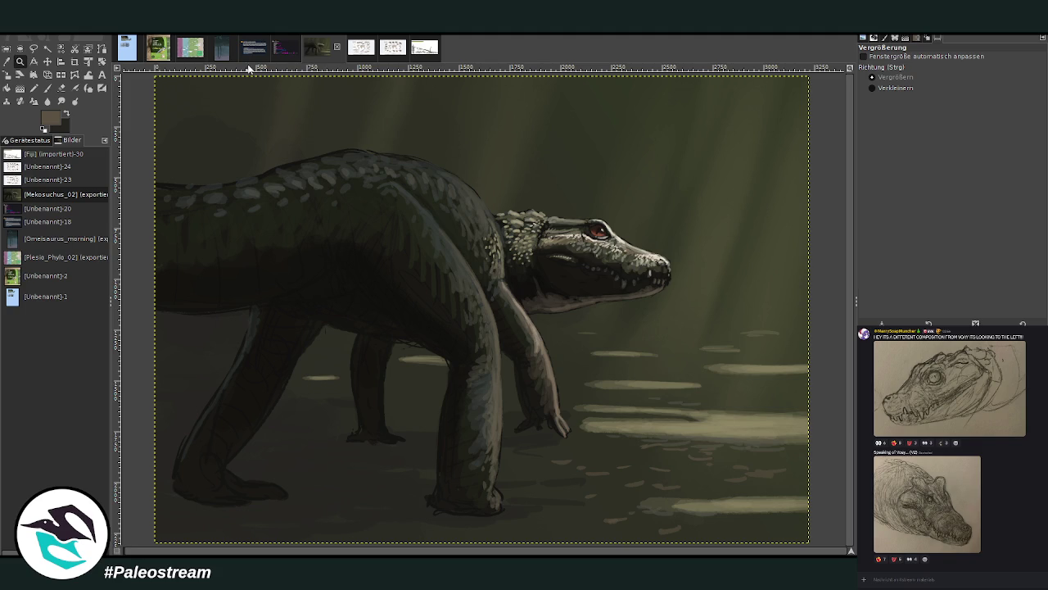
left_click(285, 51)
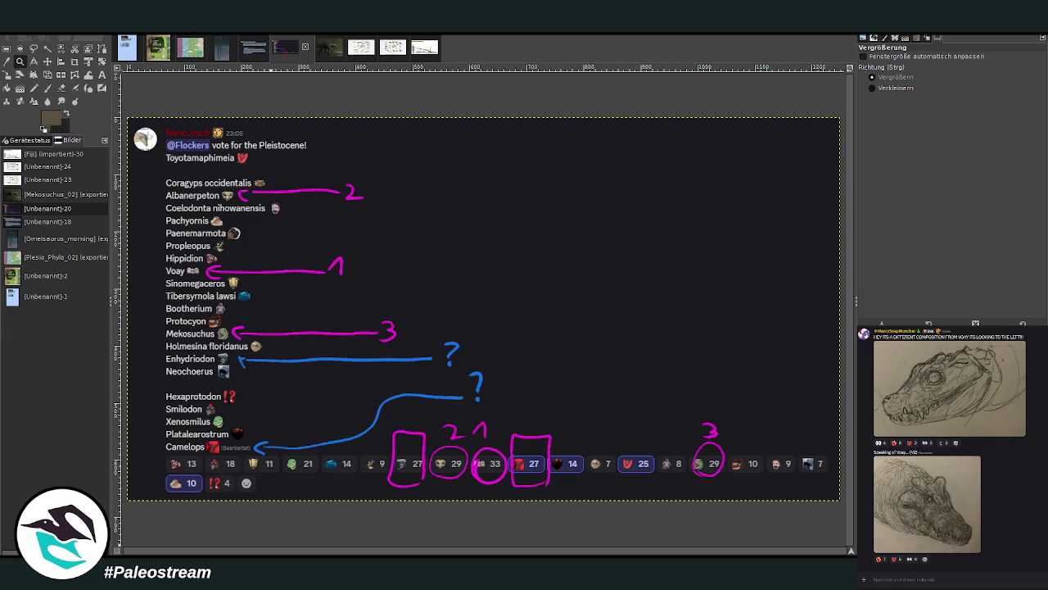
right_click(947, 579)
- Paste the human-and-otter silhouette size chart into the message box and send it
left_click(950, 565)
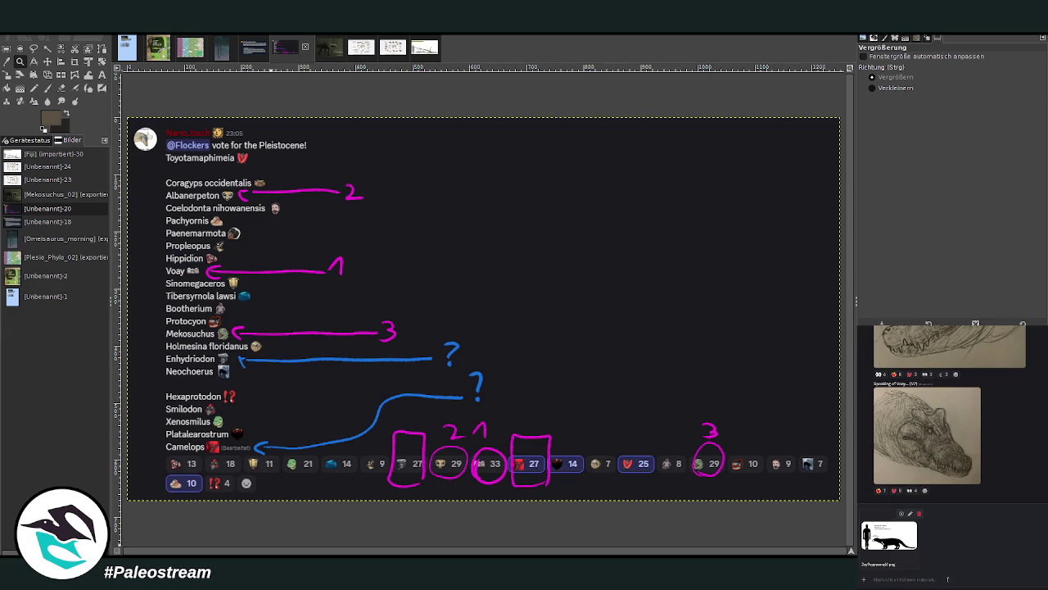
key("Return")
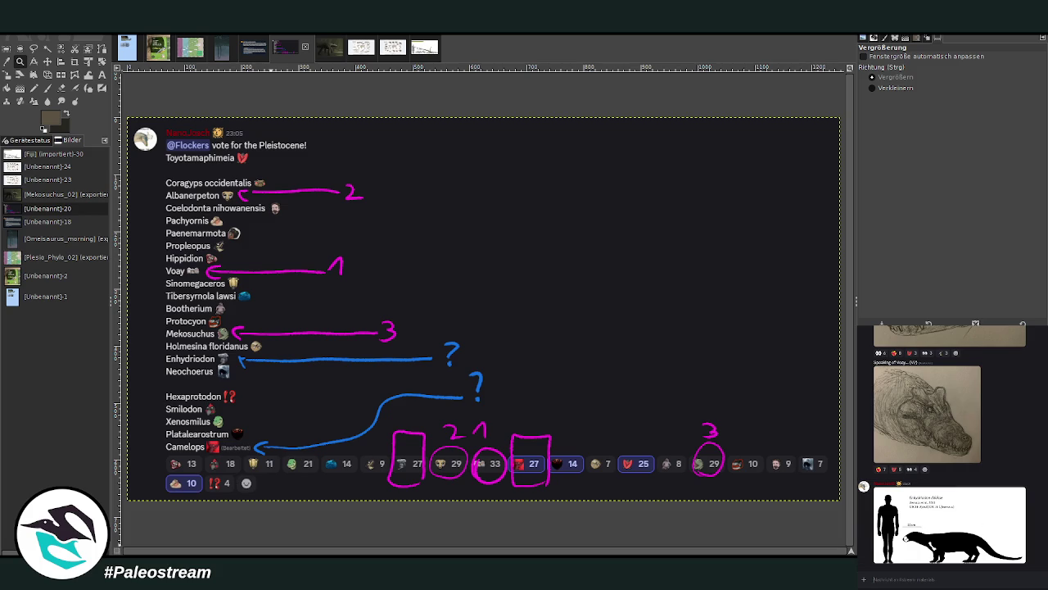
scroll(1043, 515, "down", 5)
scroll(1044, 515, "down", 5)
scroll(1044, 514, "down", 3)
scroll(1044, 514, "down", 5)
scroll(1044, 514, "down", 5)
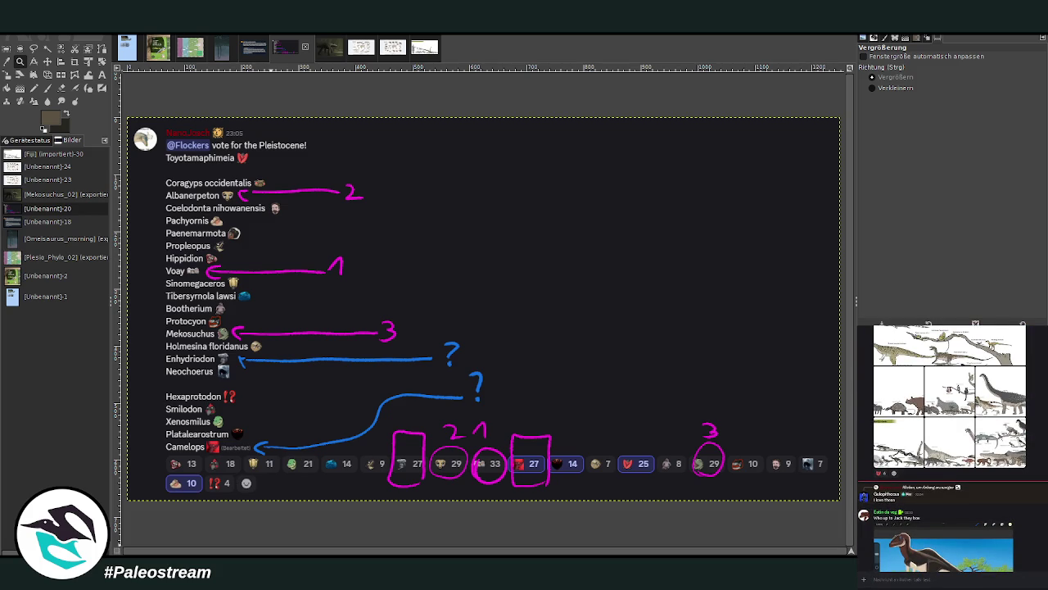
scroll(950, 442, "up", 5)
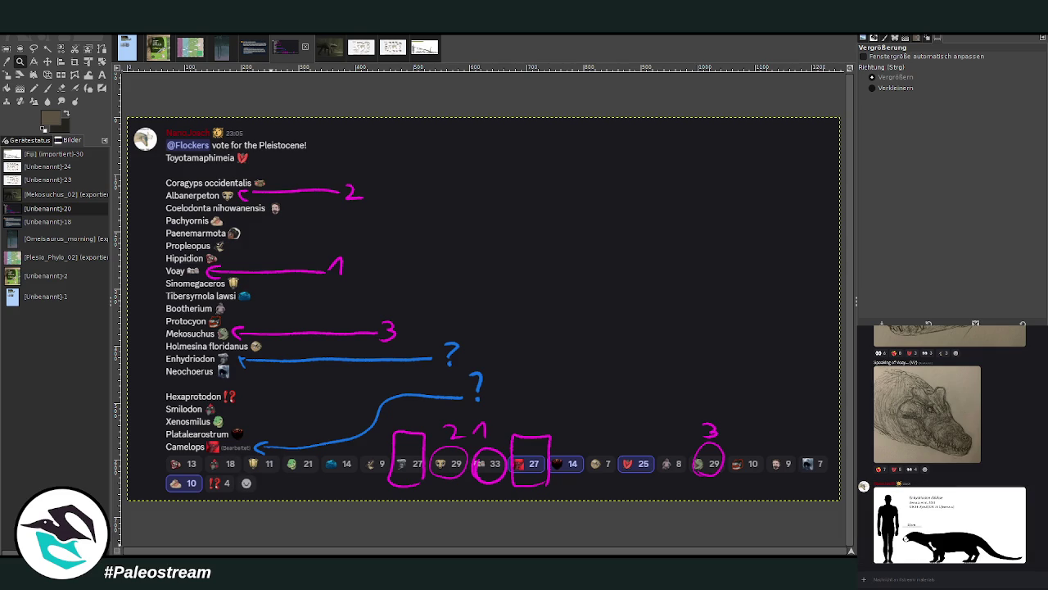
- Paste and send the brown reference photo, then paste the Enhydriodon dikikae image into the message
right_click(935, 578)
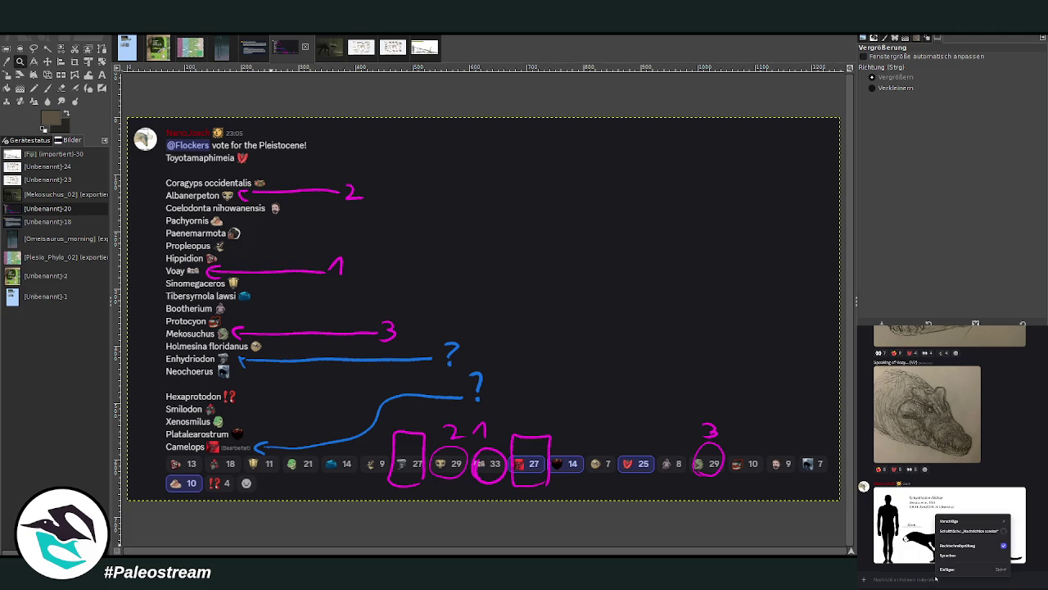
left_click(947, 569)
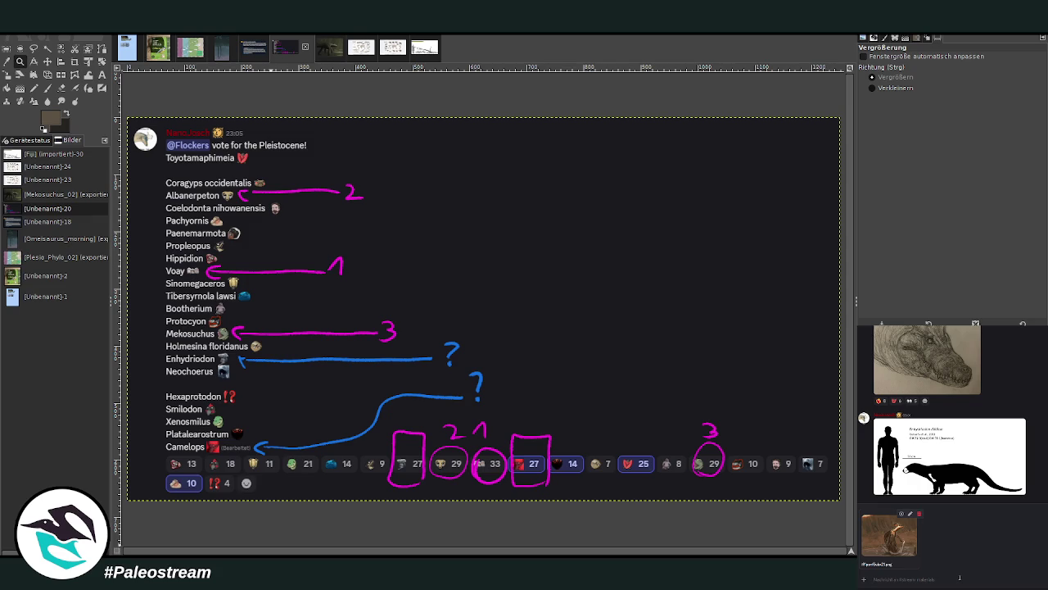
key("Return")
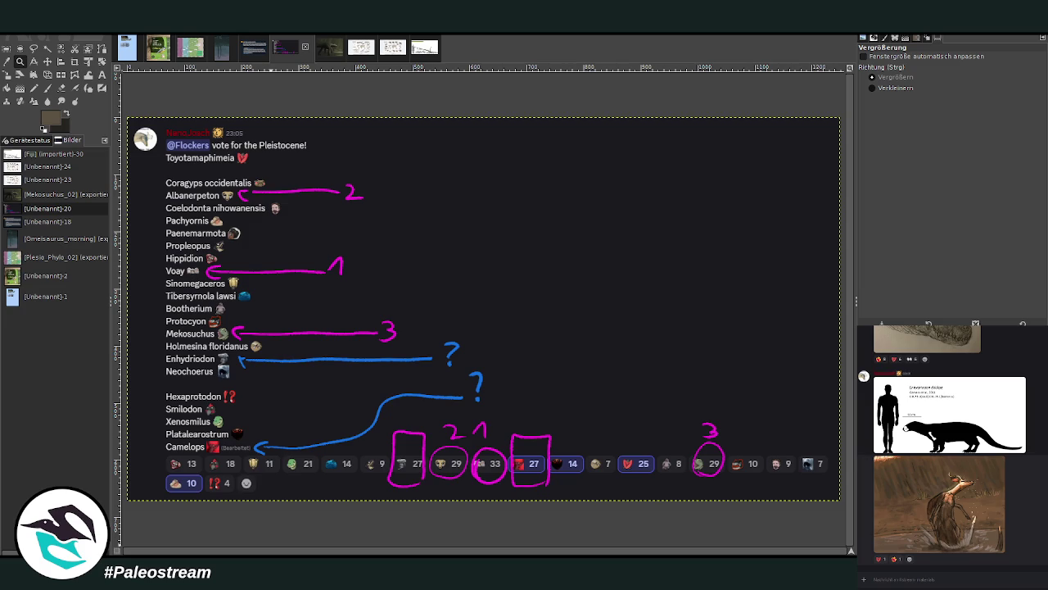
scroll(950, 443, "up", 3)
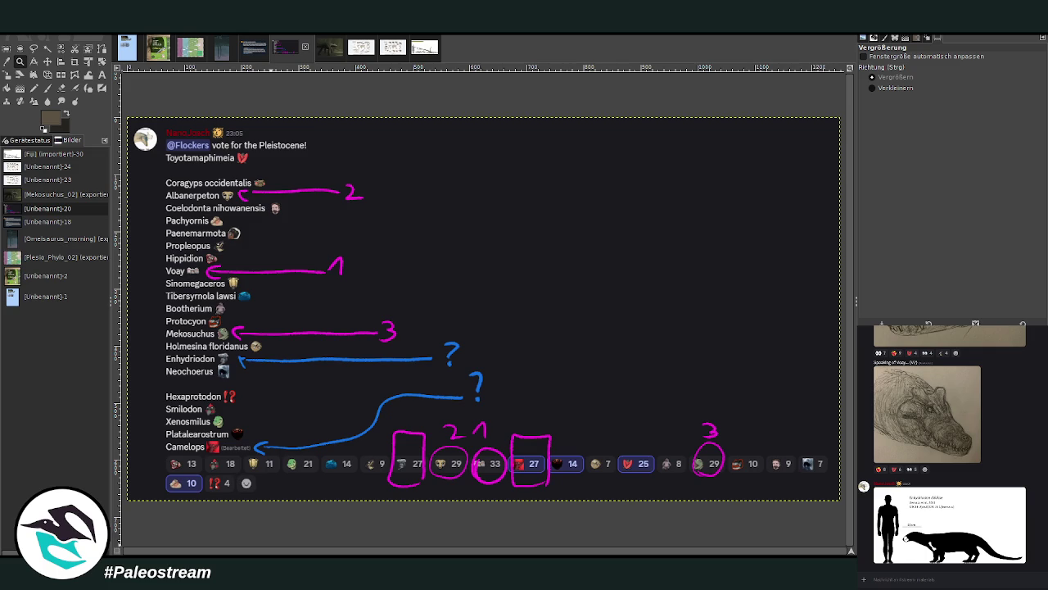
right_click(936, 583)
left_click(944, 572)
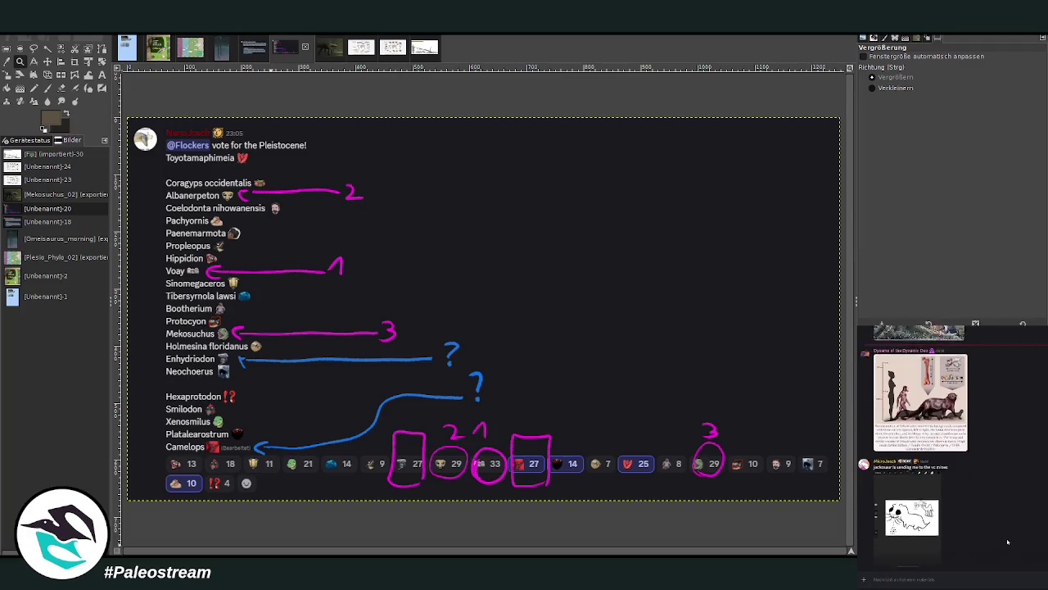
- After viewing the Dynamic Duo comparison image, post the Enhydriodon fossil remains image in Discord
scroll(1014, 531, "up", 3)
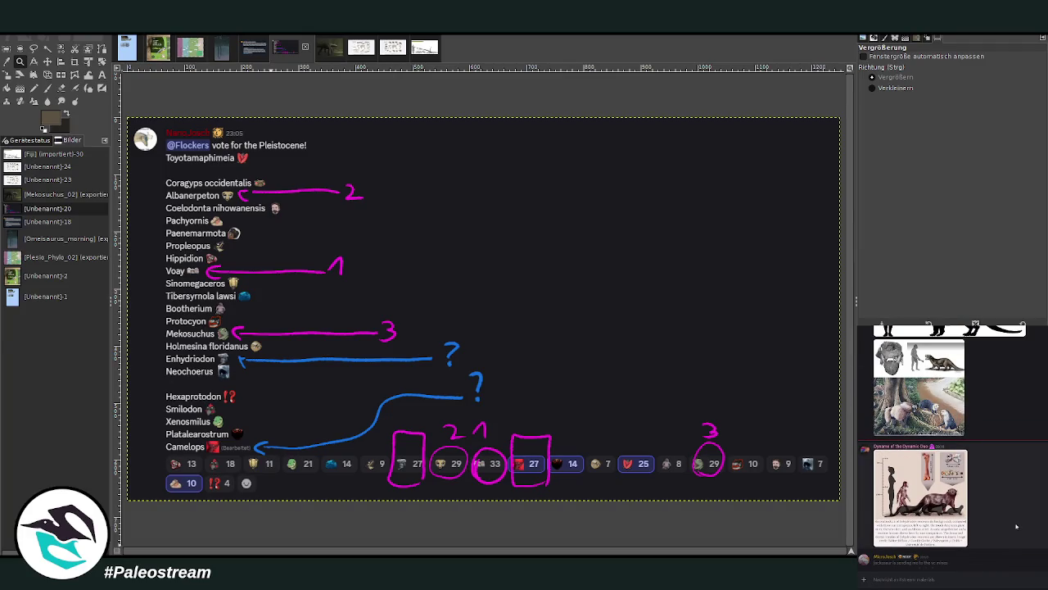
left_click(944, 516)
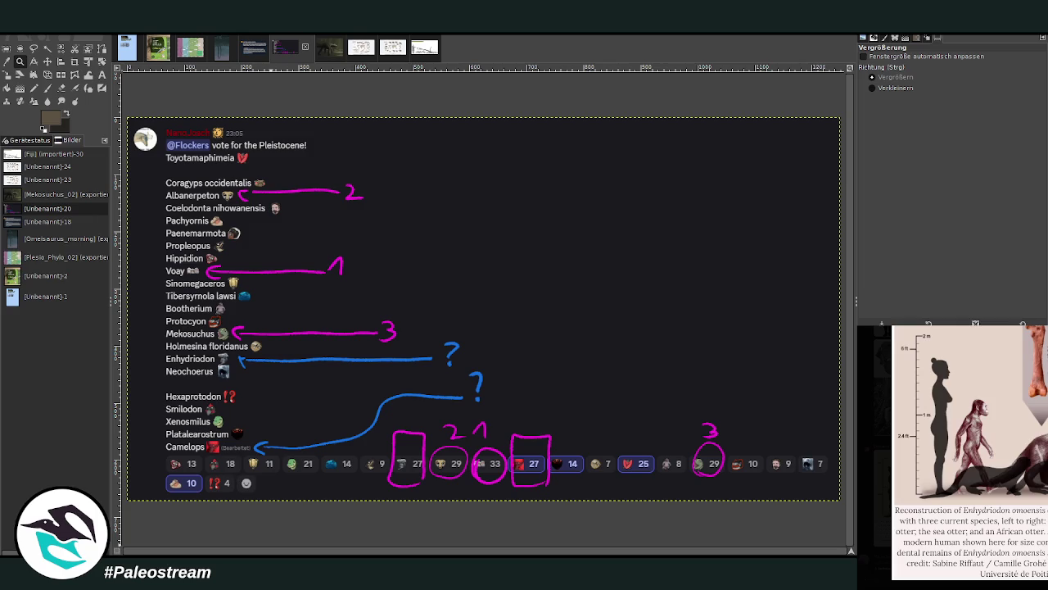
key("Escape")
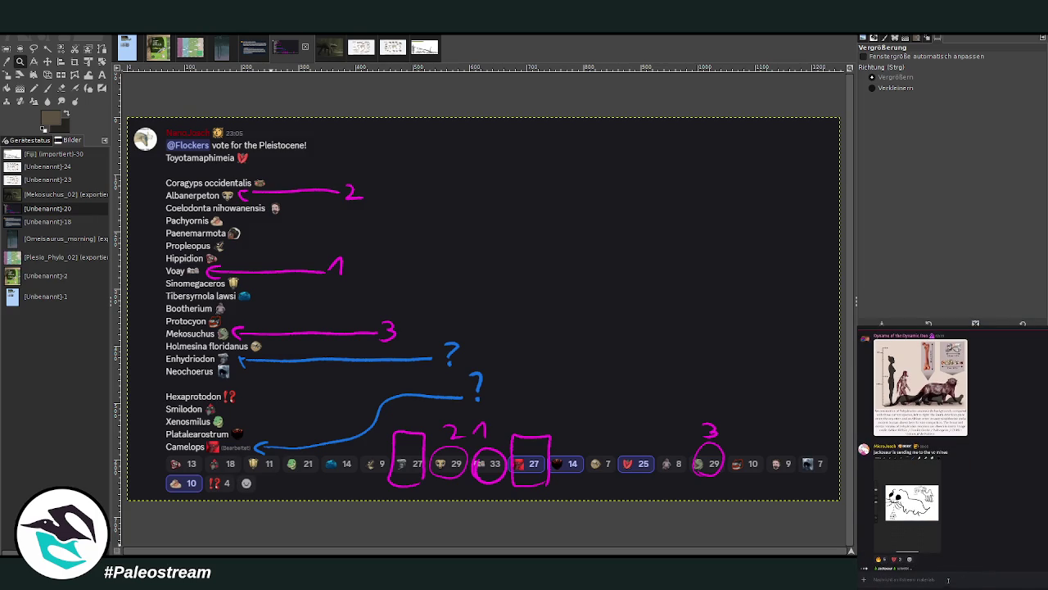
key("ctrl+v")
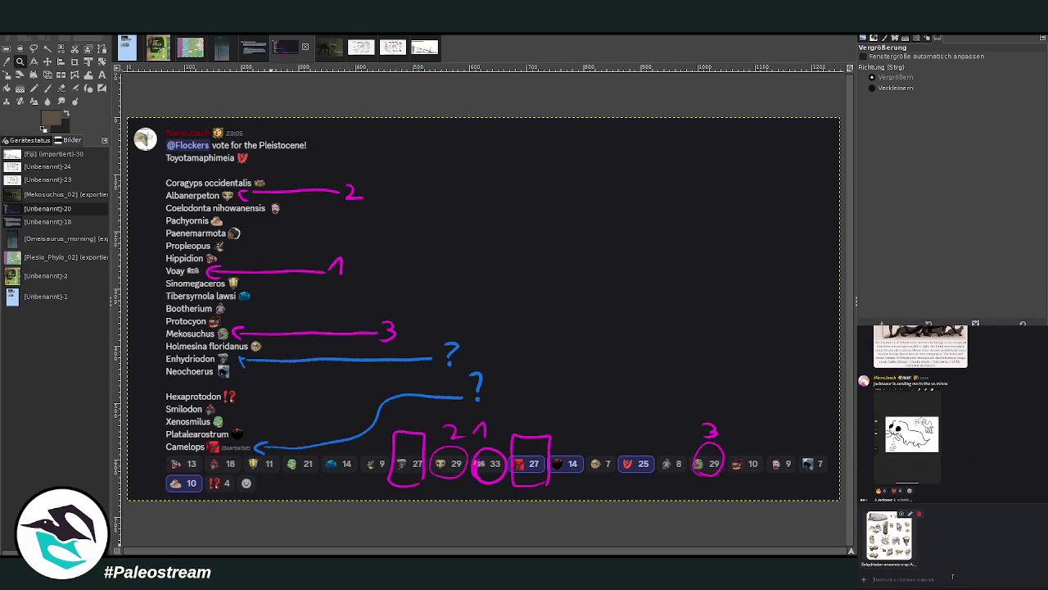
key("Return")
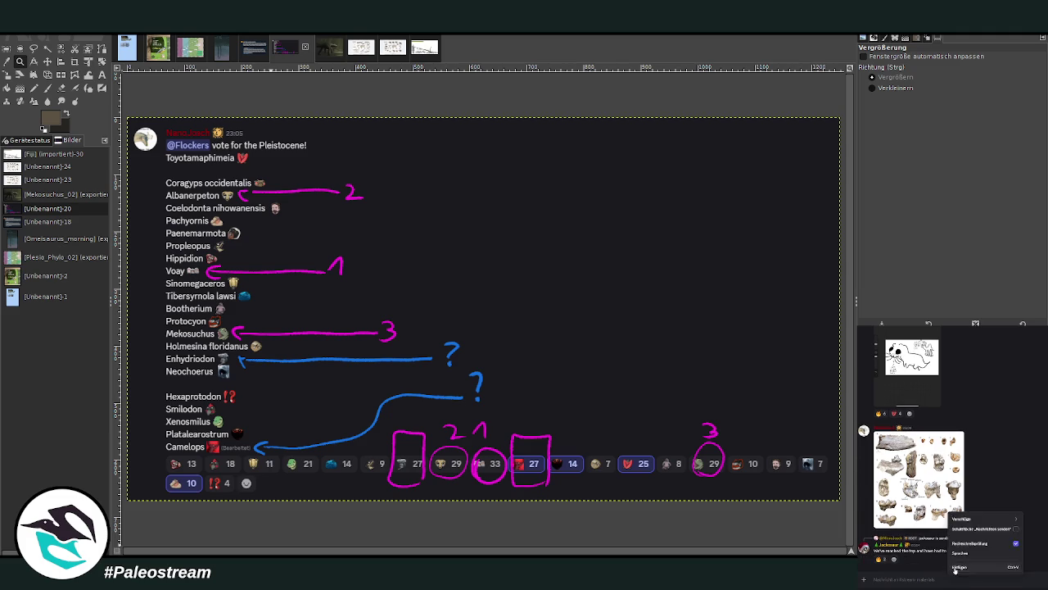
- Paste and send the Enhydriodon jaw-fossil drawing in the Discord chat
key("ctrl+v")
key("Return")
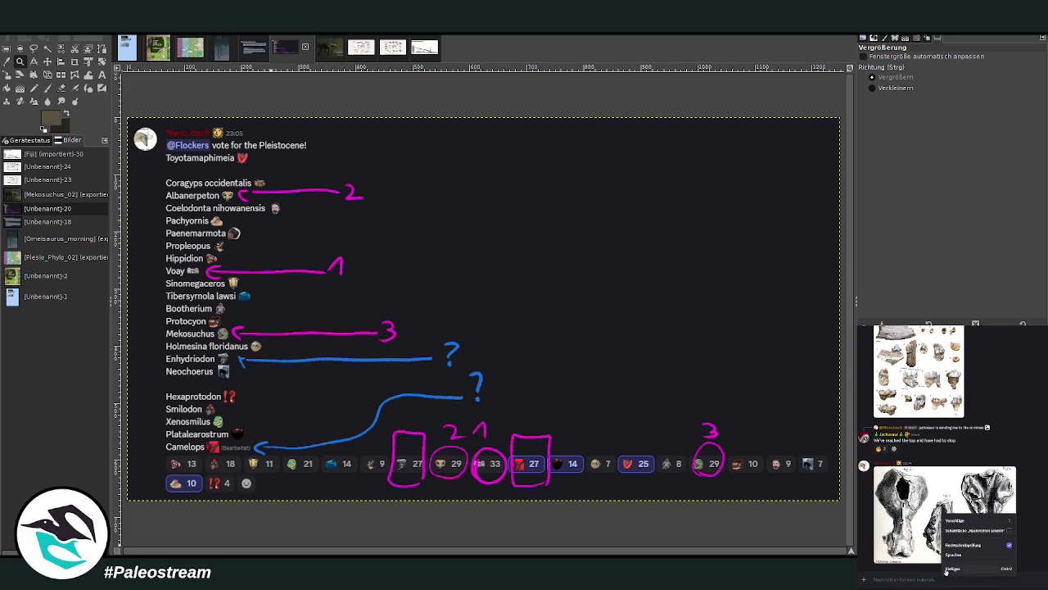
- Send the Enhydriodon jaw image in Discord and bring up the Mekosuchus painting in GIMP
key("ctrl+v")
key("Return")
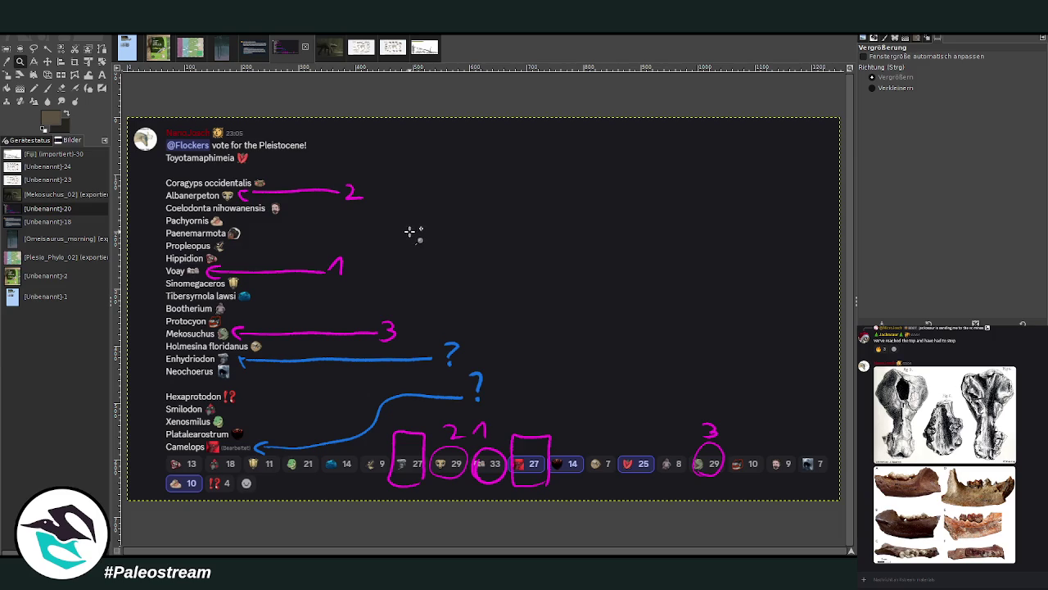
left_click(324, 47)
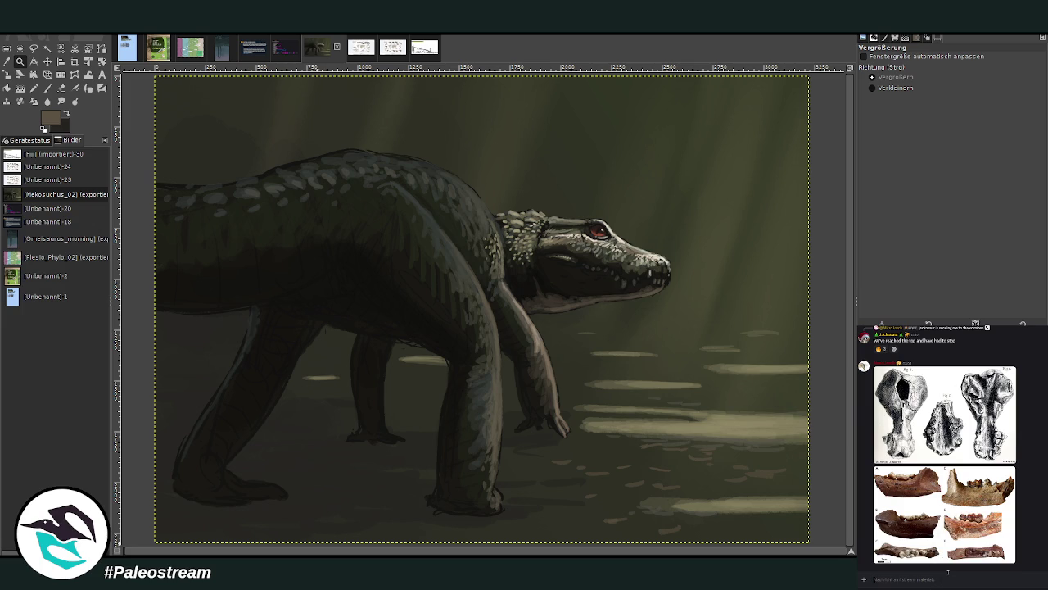
- Send the weasel picture in Discord and paste the giant otter photo onto the Mekosuchus painting
key("ctrl+v")
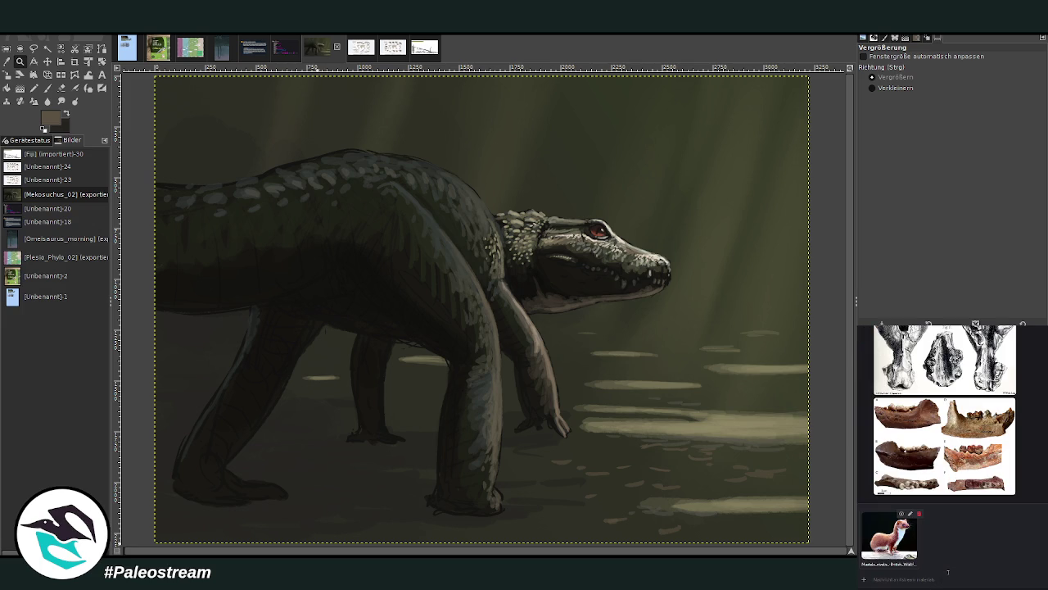
key("Return")
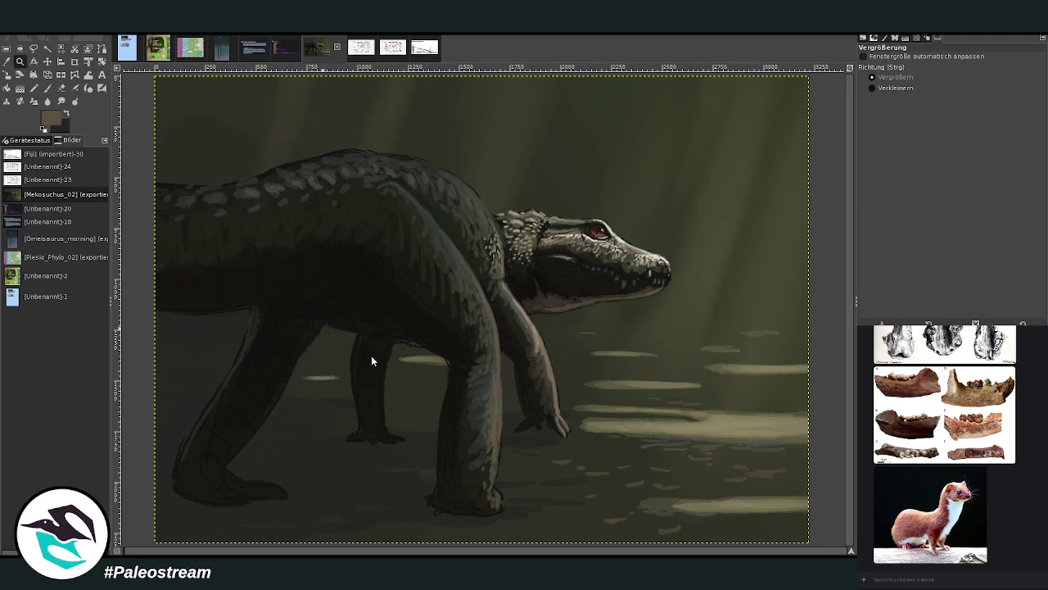
key("ctrl+v")
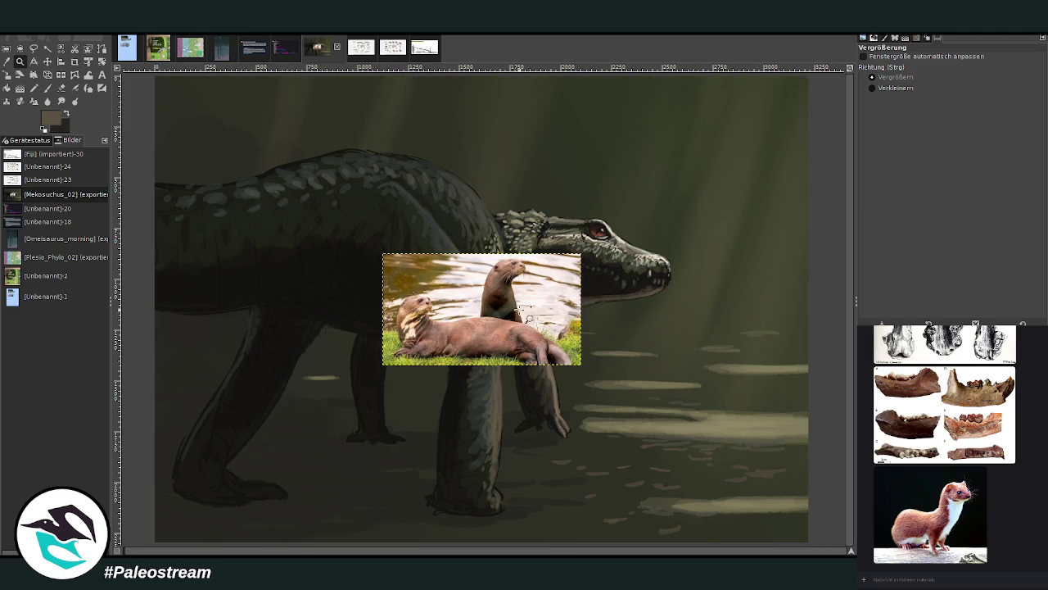
- Move the pasted otter photo into the painting's top-right corner
left_click(47, 62)
left_click_drag(506, 315, 732, 135)
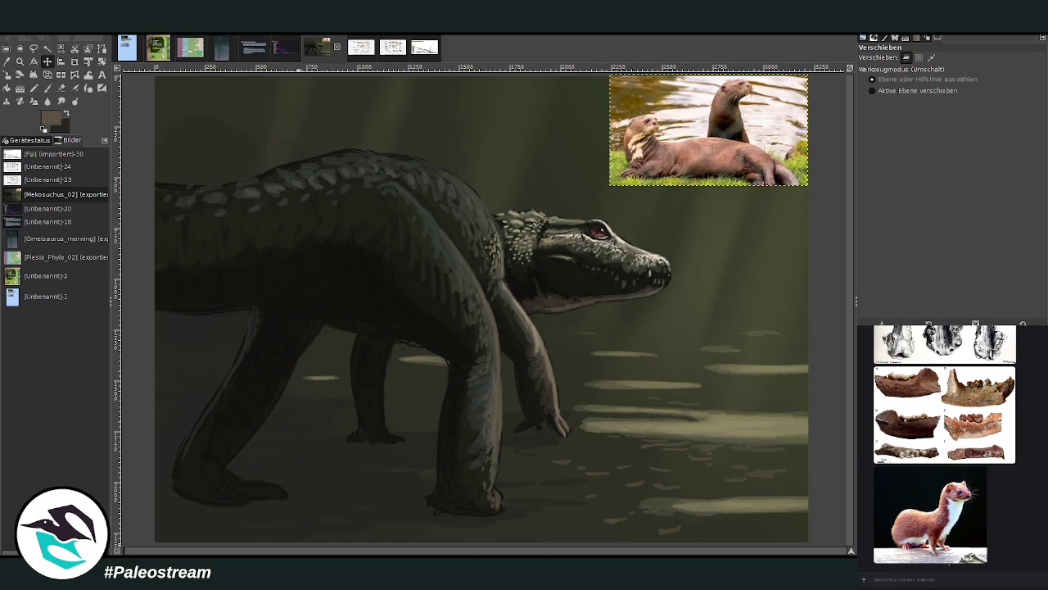
scroll(1032, 507, "down", 3)
scroll(1032, 507, "down", 2)
scroll(1032, 507, "down", 2)
scroll(1032, 507, "down", 3)
scroll(1031, 507, "down", 3)
scroll(1032, 507, "down", 3)
- Copy the otter silhouette size chart image from the Discord chat with Bild kopieren
scroll(1032, 507, "up", 1)
left_click(942, 409)
right_click(983, 500)
left_click(995, 504)
left_click(980, 576)
scroll(1015, 556, "up", 3)
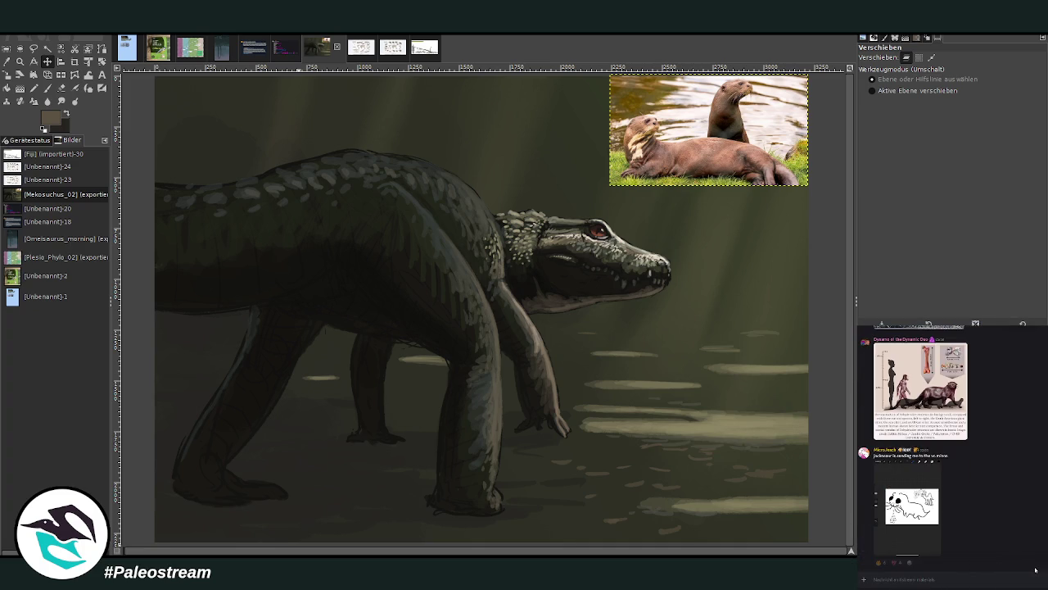
scroll(1016, 556, "up", 3)
scroll(1016, 556, "down", 3)
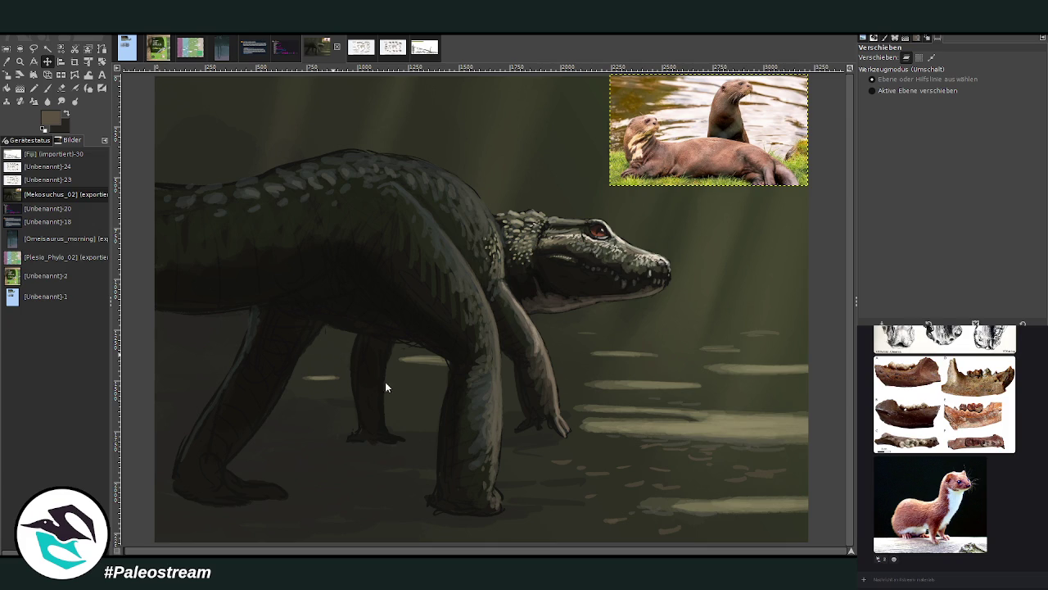
- Paste the size chart, scale it to about 1093×546 px beside the otter photo, and send the otter picture
key("ctrl+v")
key("shift+s")
left_click(523, 176)
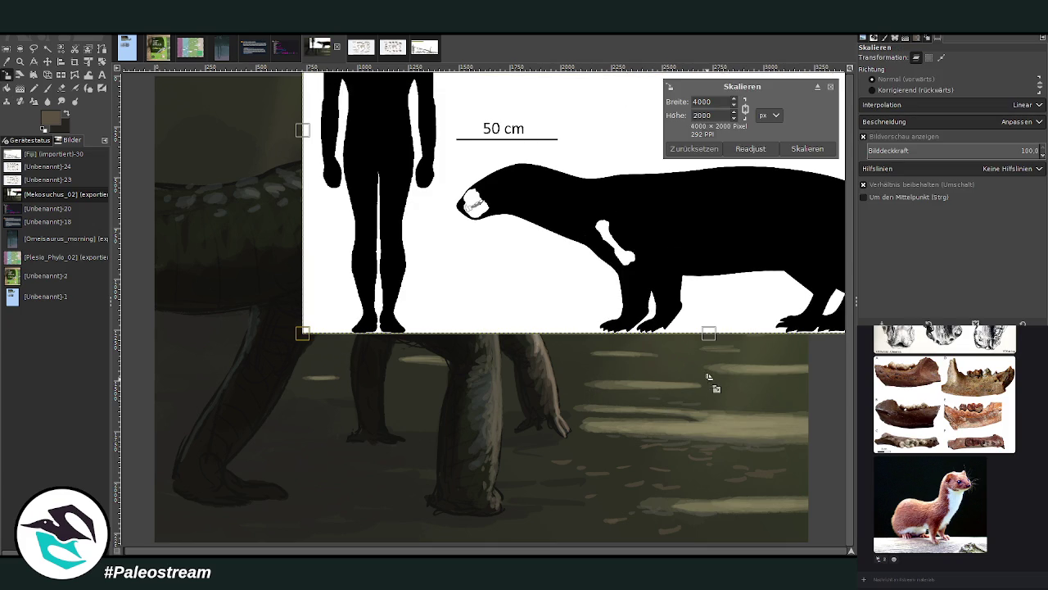
scroll(692, 357, "up", 5)
scroll(680, 341, "right", 2)
left_click_drag(692, 347, 443, 401)
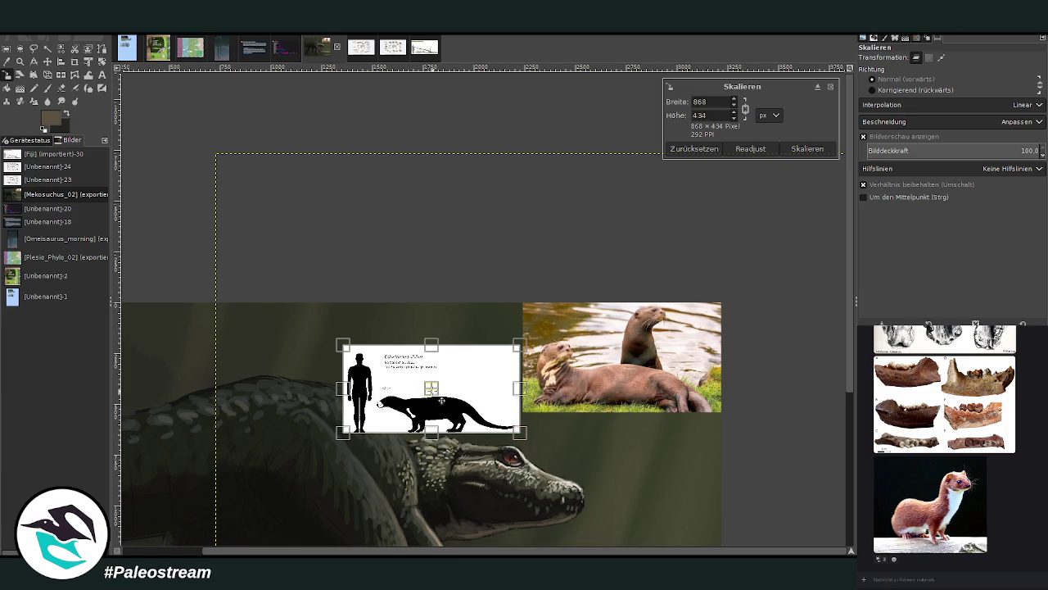
left_click_drag(443, 400, 349, 383)
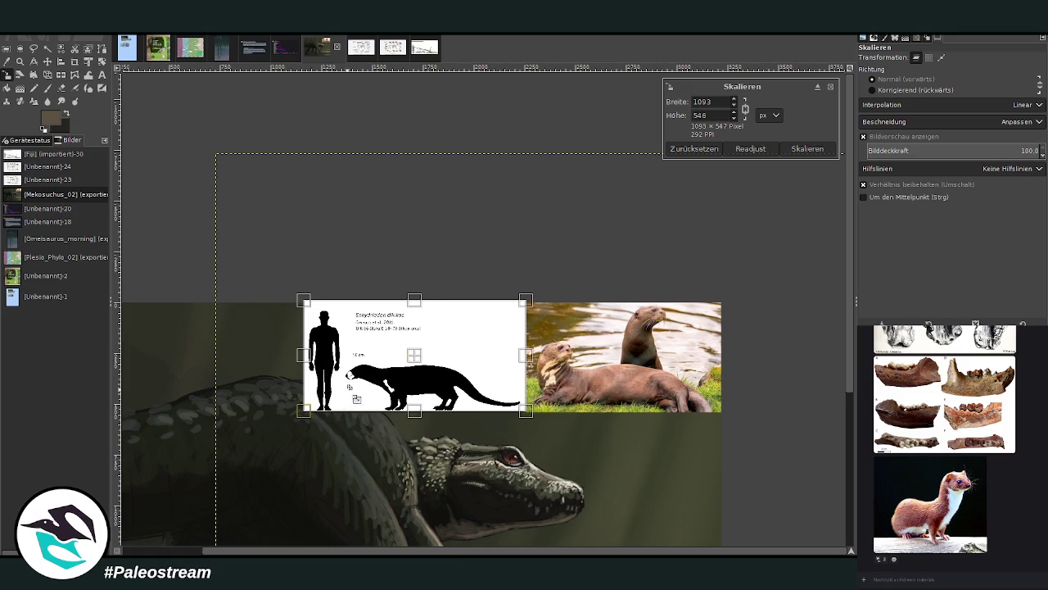
left_click(806, 148)
scroll(589, 372, "down", 5)
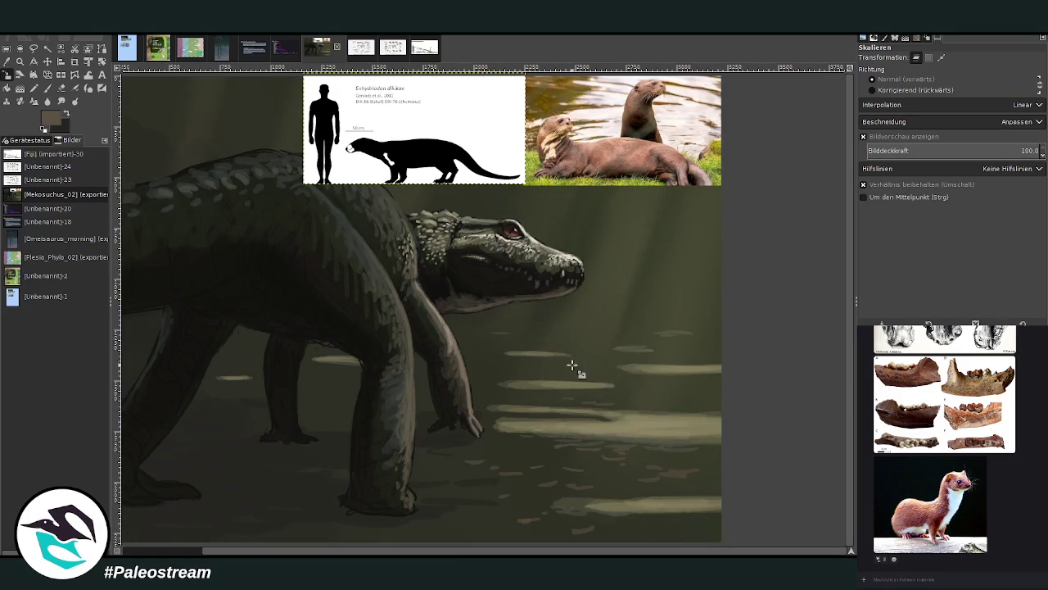
scroll(423, 541, "left", 3)
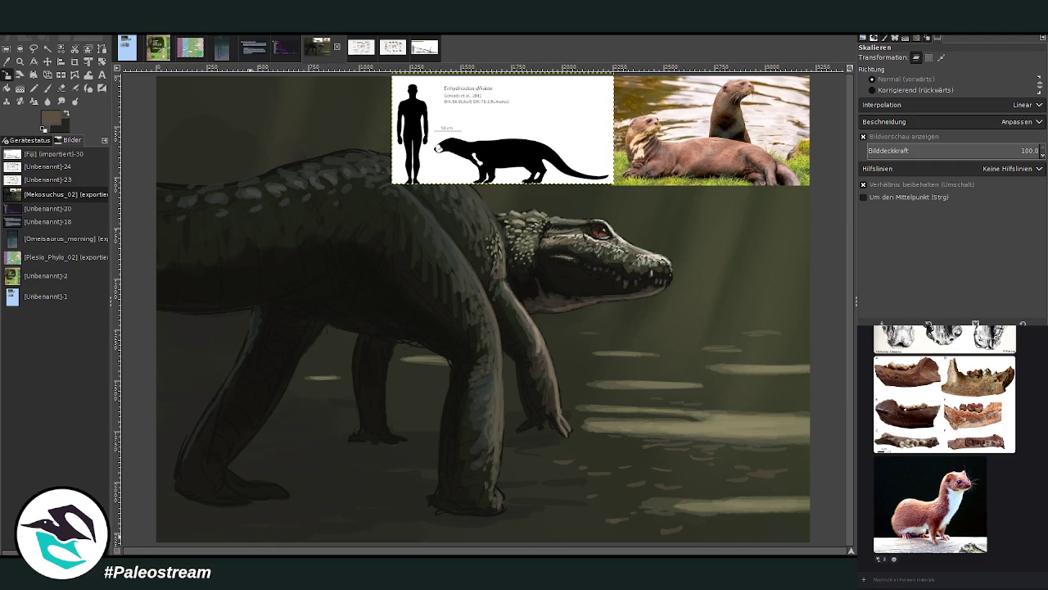
key("Return")
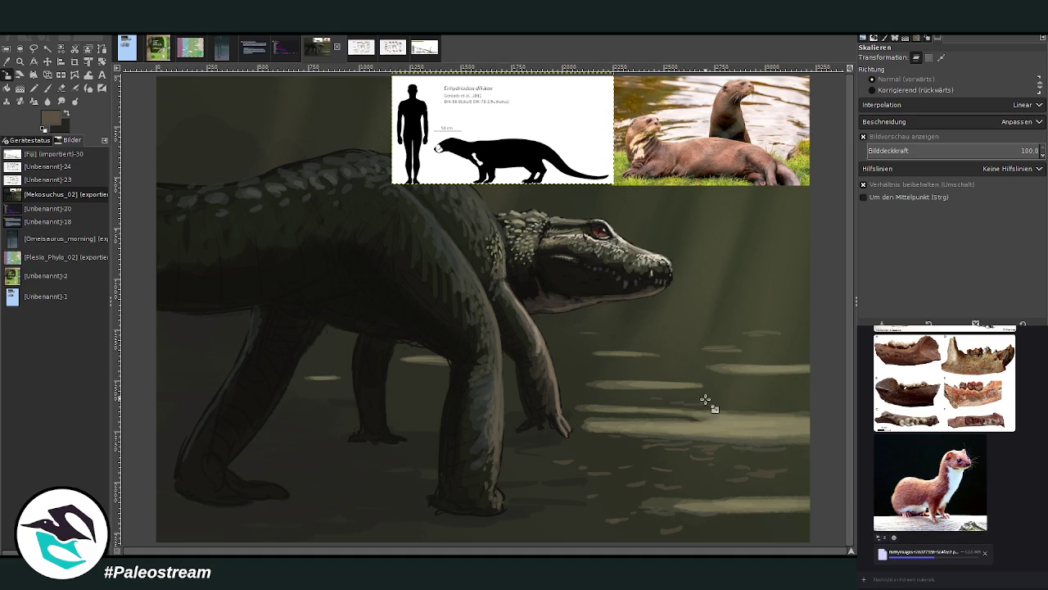
- Paste the two-giant-otter photo and scale it down to 1074×671 px
key("ctrl+v")
left_click(503, 153)
left_click_drag(503, 152, 696, 180)
left_click_drag(546, 101, 596, 102)
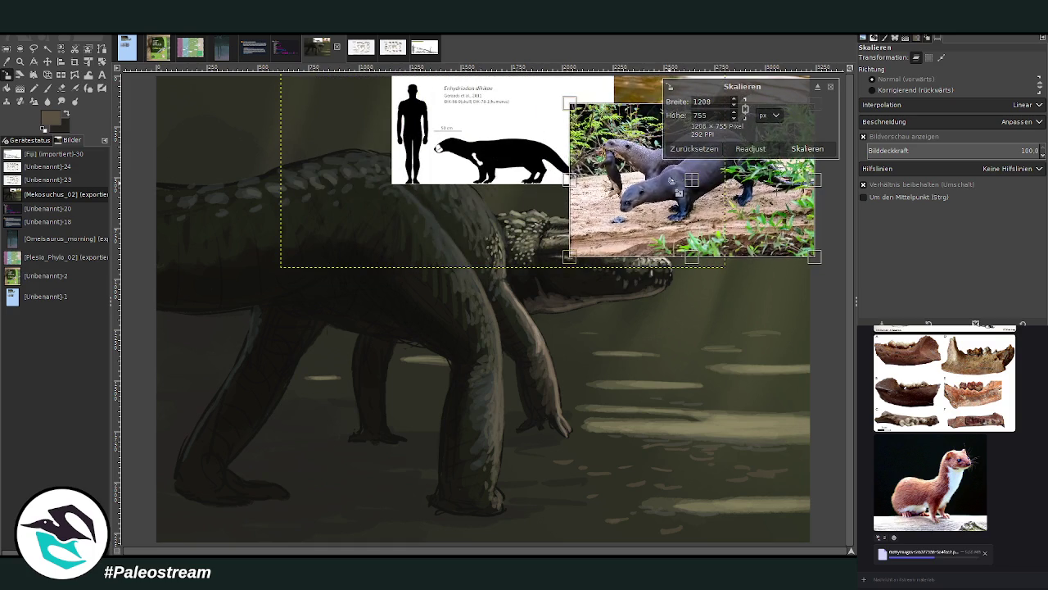
left_click(801, 148)
- Crop the otter photo to 825×419 and align it with the size chart along the top edge
left_click(75, 62)
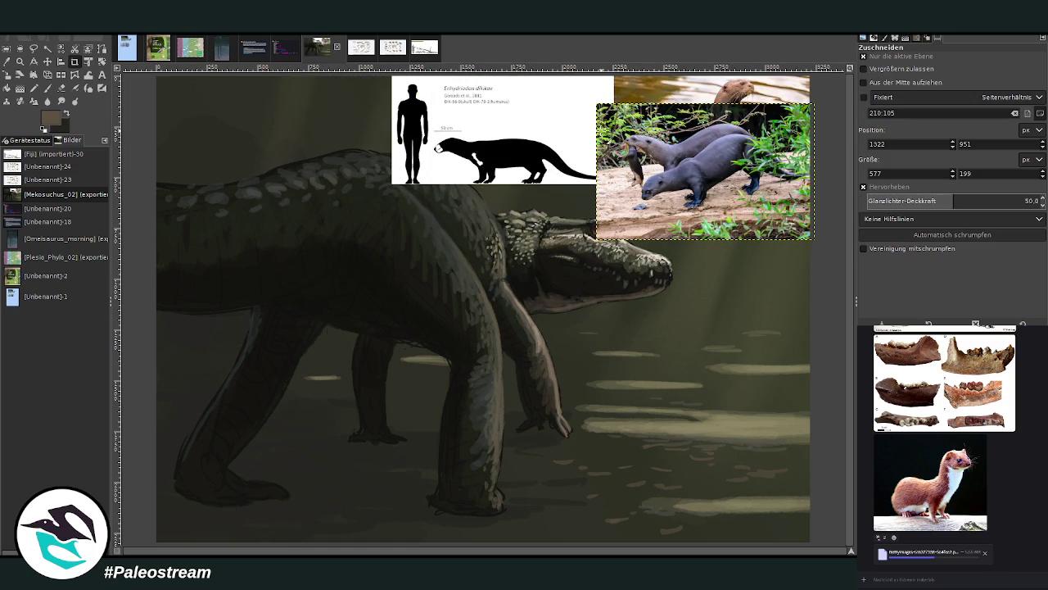
left_click_drag(634, 128, 805, 215)
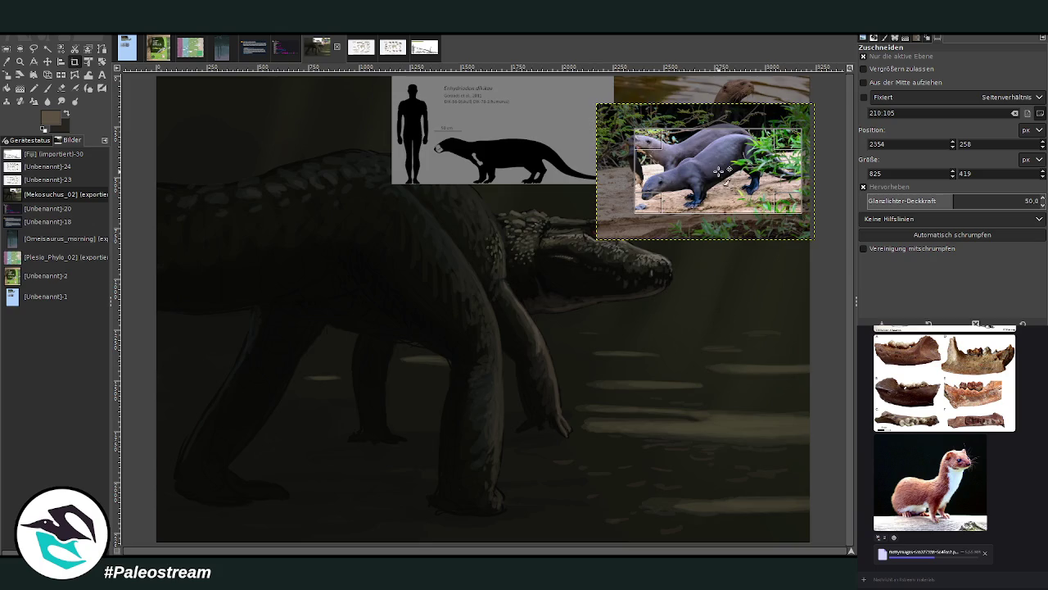
left_click(724, 172)
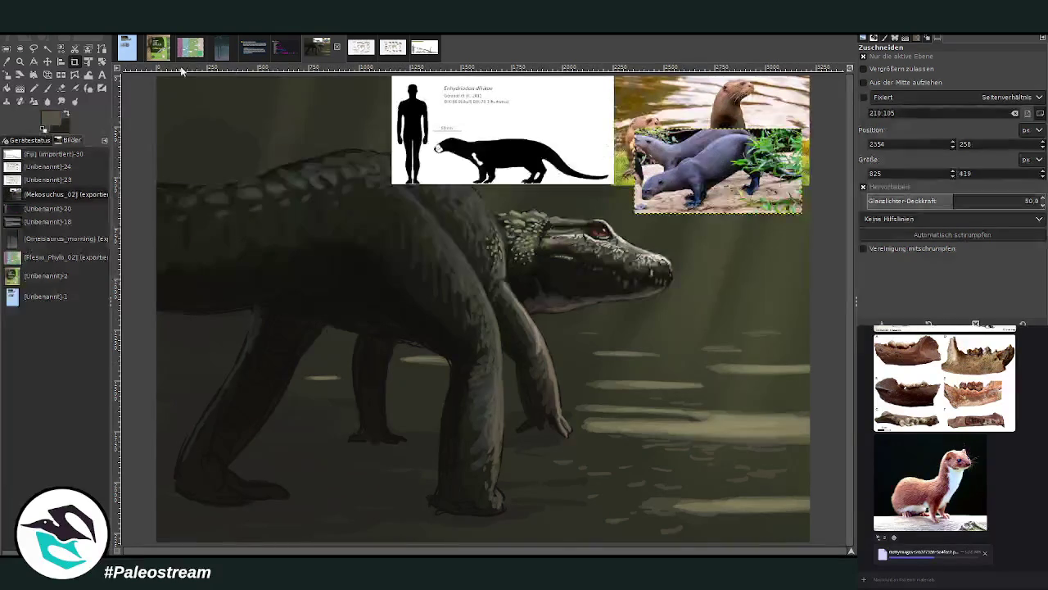
left_click(48, 61)
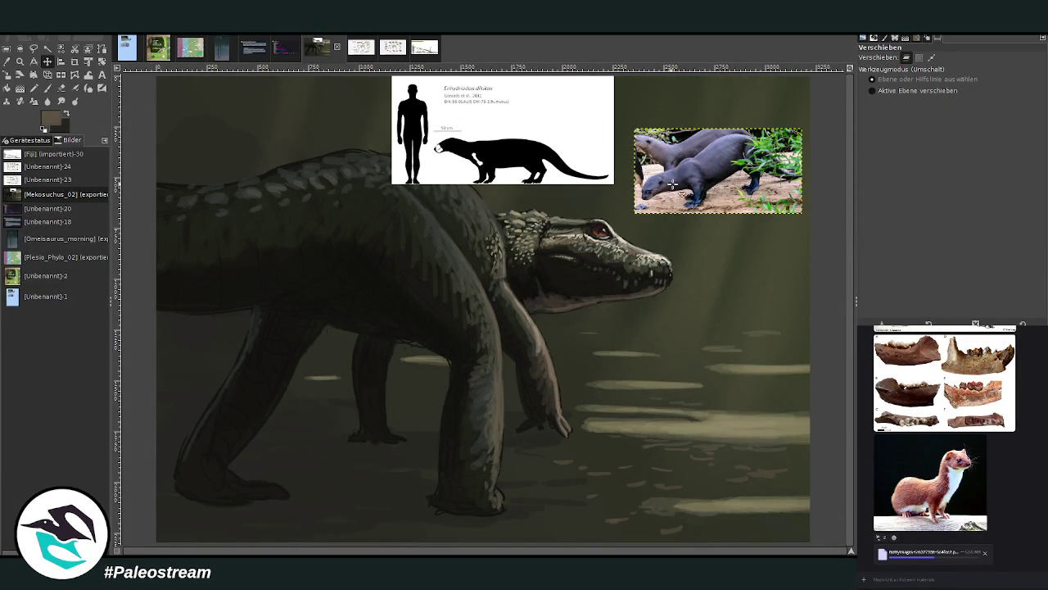
left_click_drag(670, 184, 679, 141)
left_click_drag(531, 157, 559, 136)
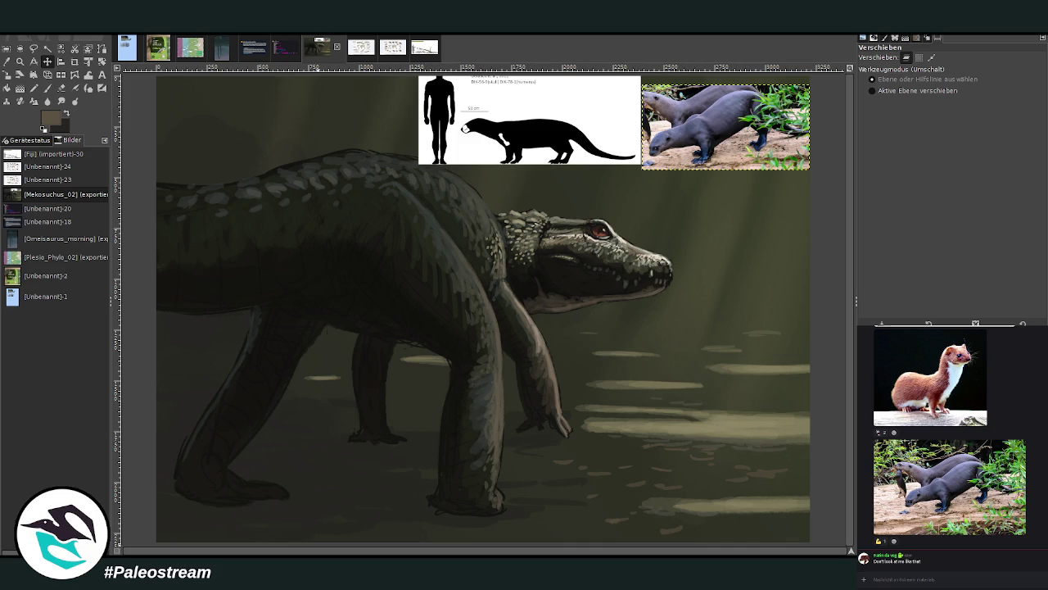
- Paste and send the photo of an otter facing a crocodilian in the Discord chat
right_click(934, 578)
left_click(945, 571)
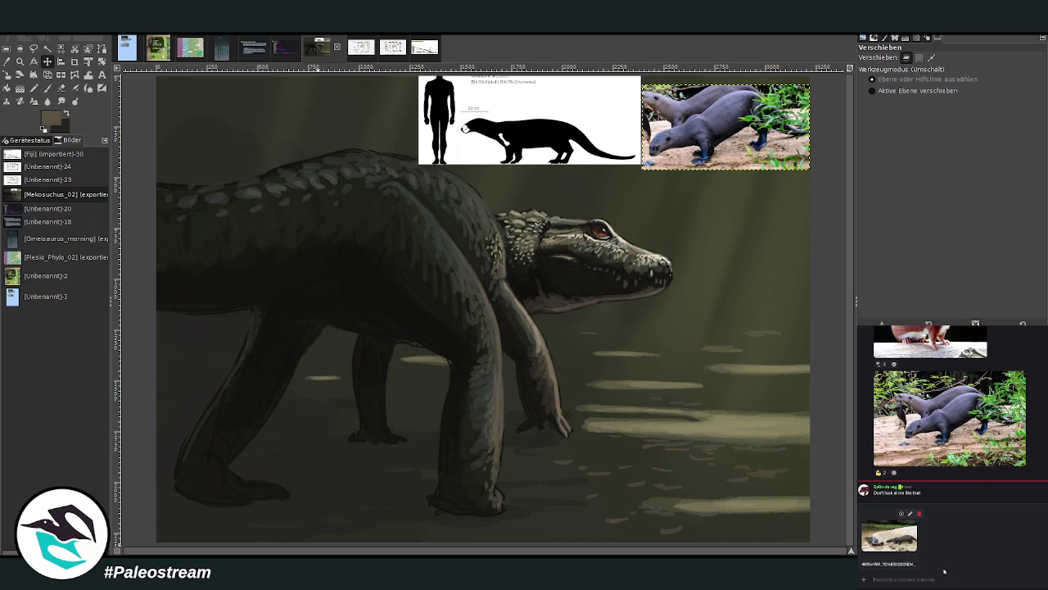
key("Return")
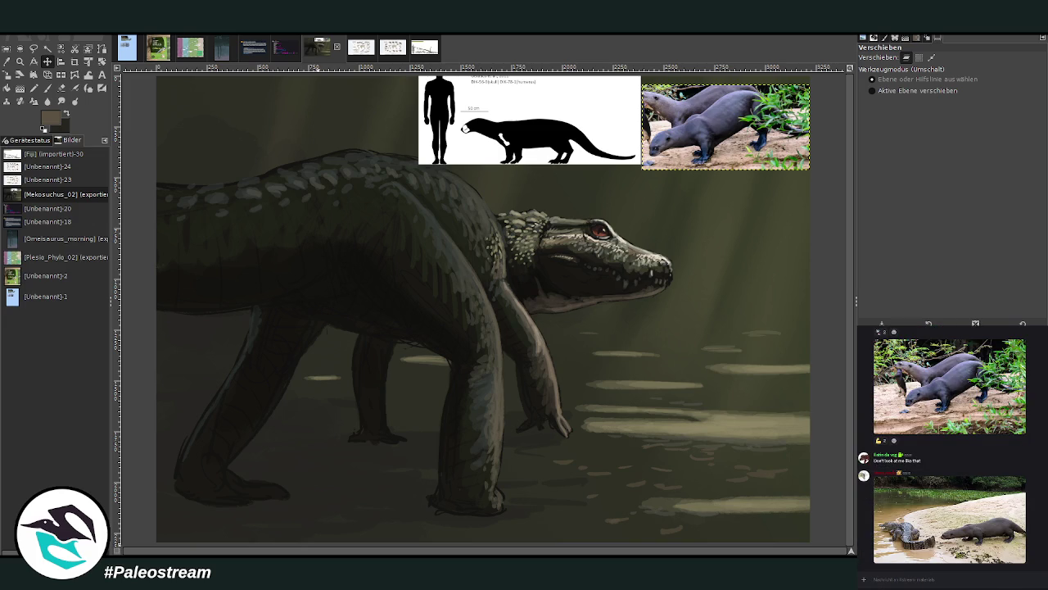
- Paint white over the painting layer's top with a size 1148, 100% opacity Paintbrush
left_click(589, 467)
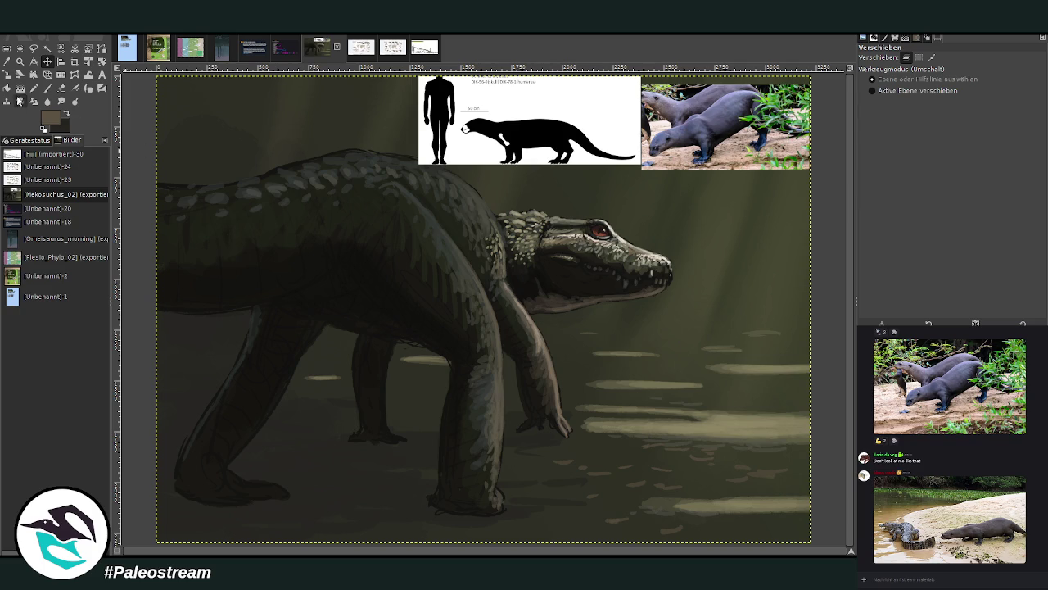
left_click(47, 88)
left_click(1020, 116)
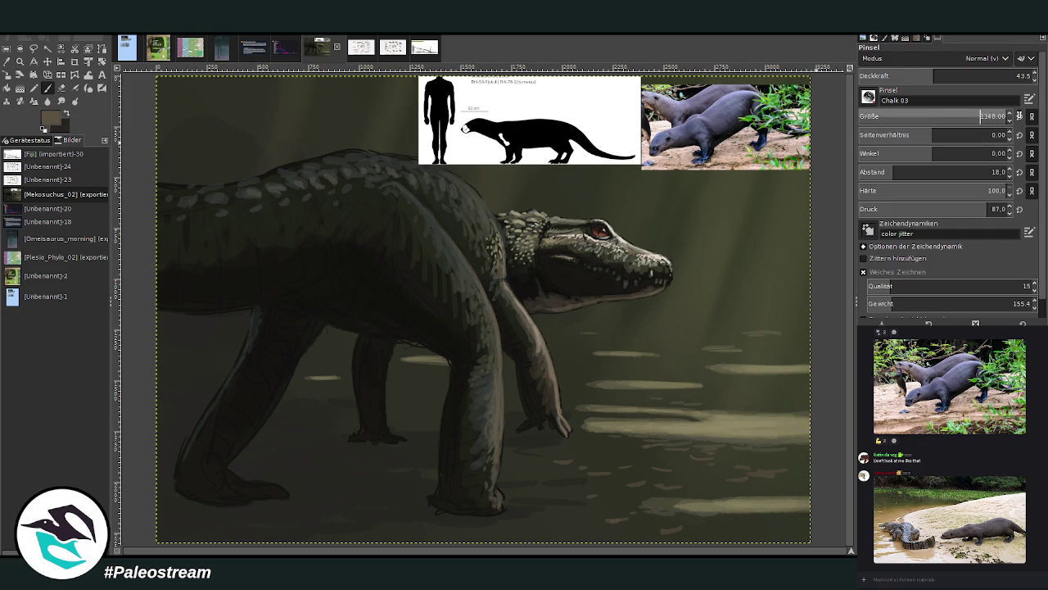
left_click_drag(975, 74, 1035, 74)
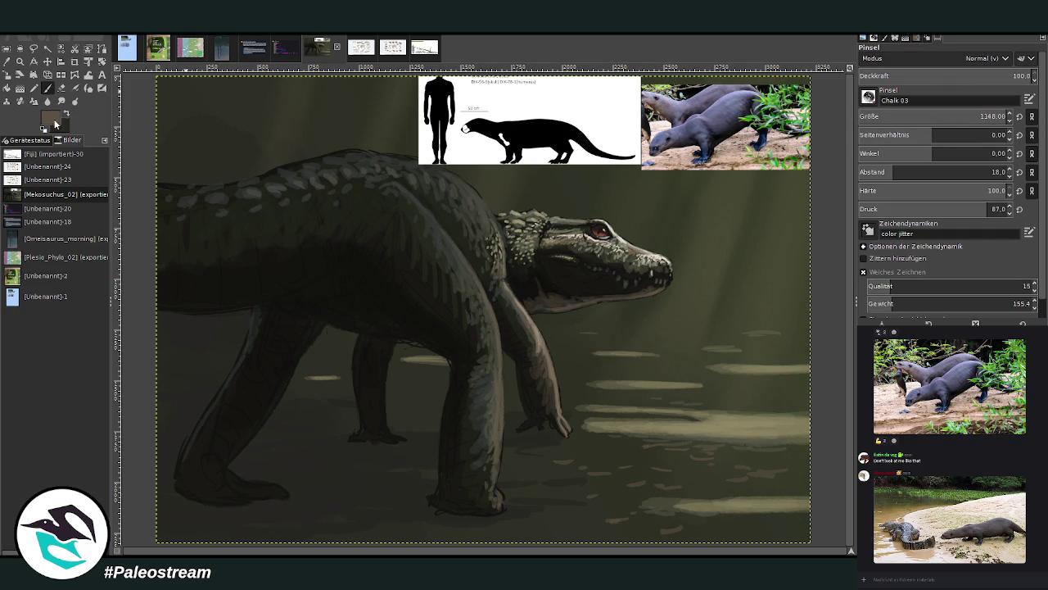
key("d")
key("x")
mouse_move(213, 132)
left_mouse_down()
mouse_move(794, 356)
mouse_move(807, 499)
mouse_move(258, 409)
mouse_move(257, 129)
mouse_move(540, 292)
mouse_move(459, 283)
mouse_move(713, 336)
mouse_move(574, 507)
mouse_move(202, 463)
mouse_move(403, 304)
mouse_move(788, 316)
mouse_move(303, 500)
mouse_move(235, 156)
left_mouse_up()
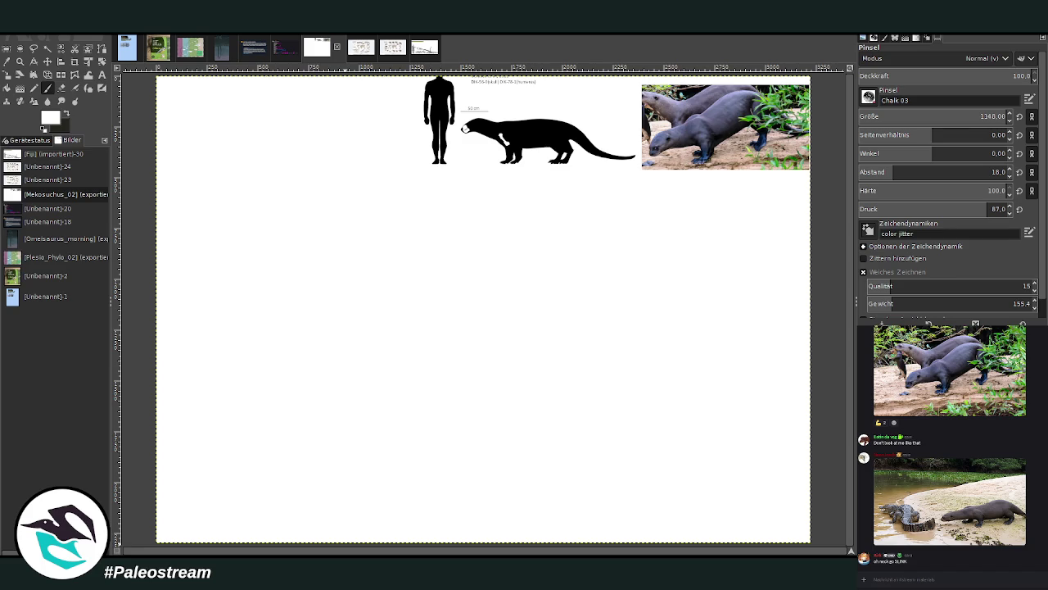
- Rotate the white background layer 90° into an upright portrait sheet
key("z")
left_click(875, 90)
left_click(478, 256)
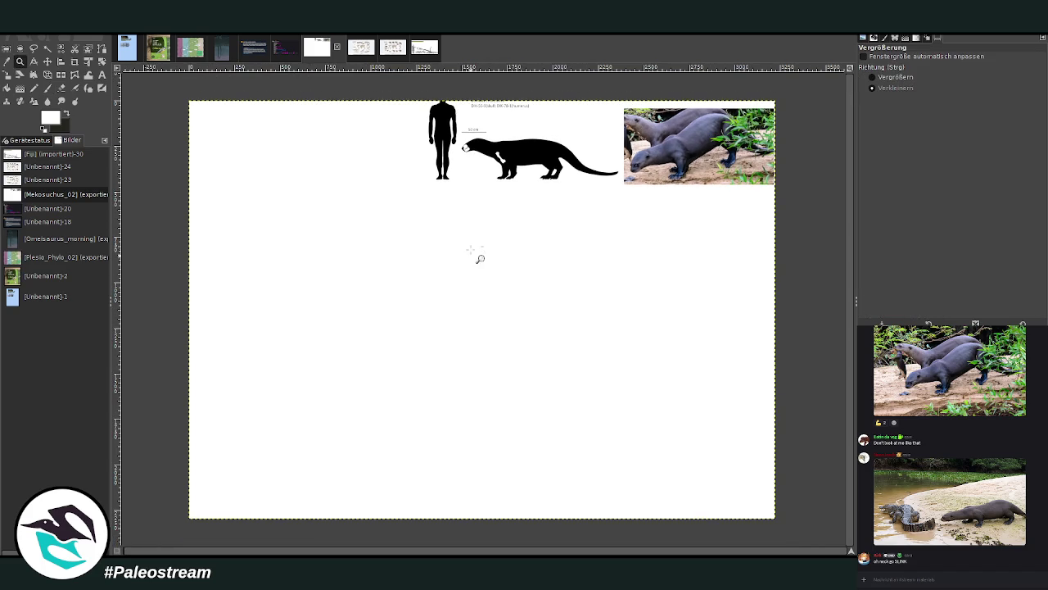
key("shift+r")
left_click(327, 265)
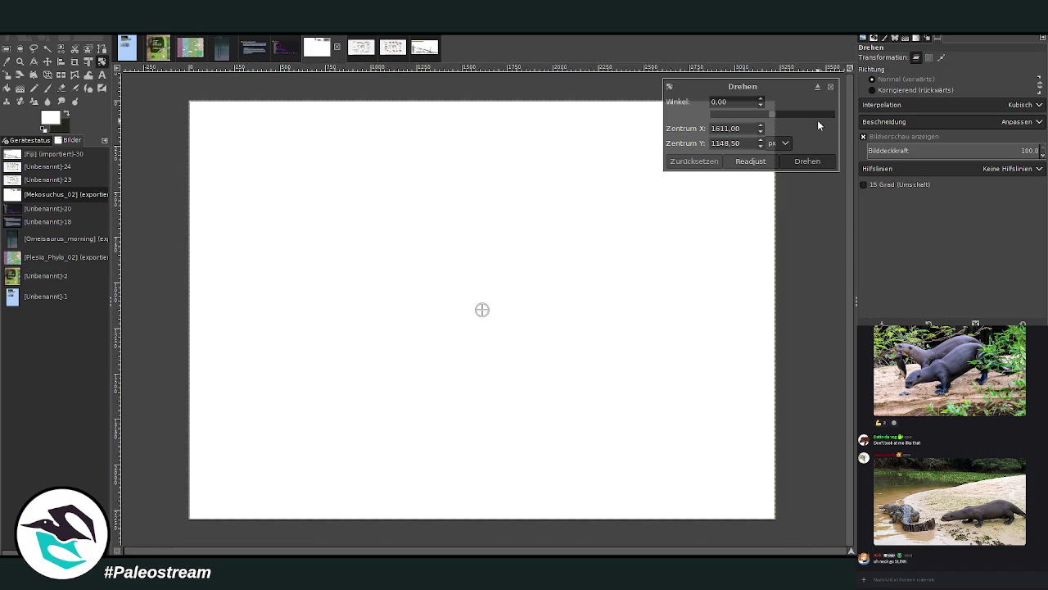
left_click_drag(818, 125, 821, 121)
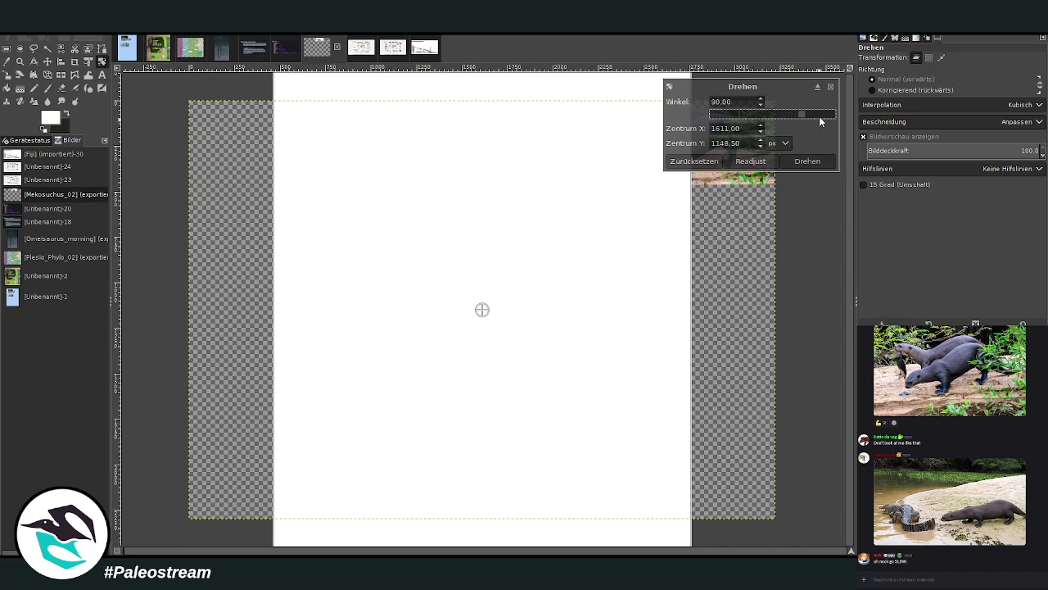
left_click(807, 160)
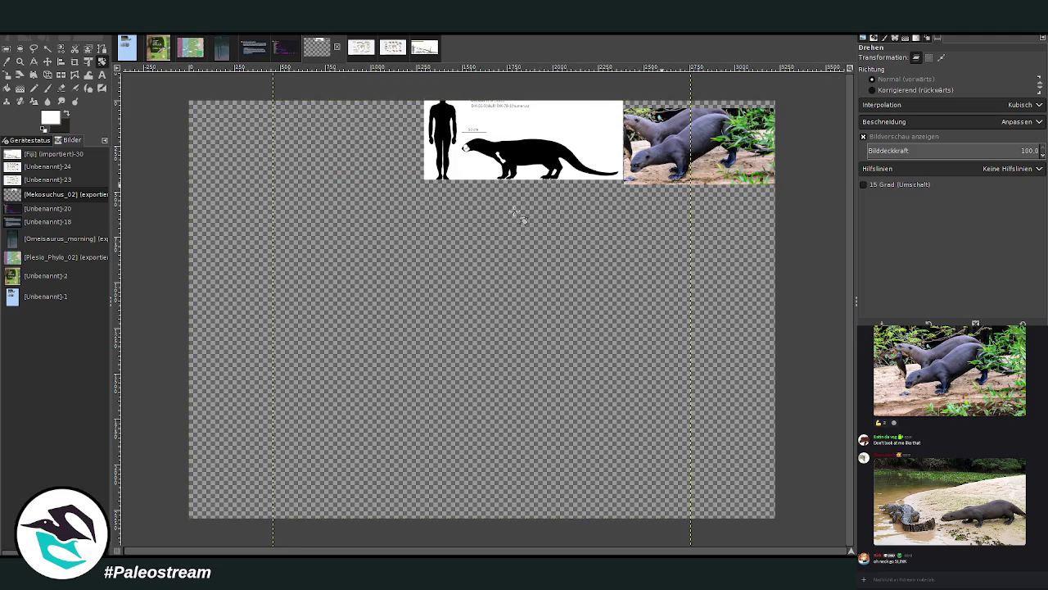
- Move the size chart and otter photo onto the page's upper part and fit the canvas to the layers
key("m")
mouse_move(505, 168)
left_mouse_down()
mouse_move(437, 174)
mouse_move(392, 209)
left_mouse_up()
left_click_drag(528, 182, 493, 188)
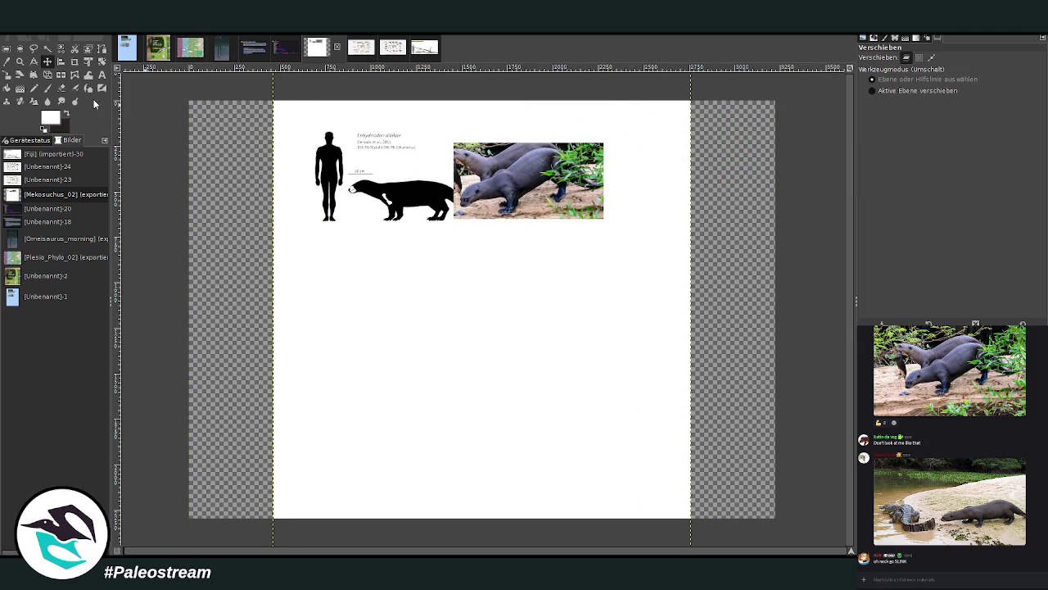
left_click(20, 101)
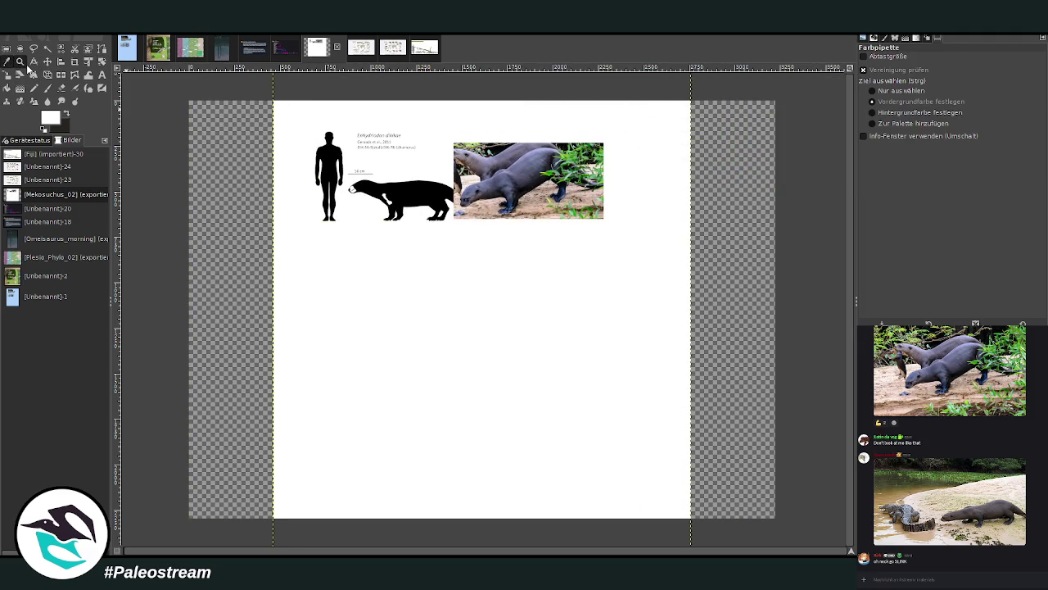
left_click(20, 62)
left_click(893, 88)
left_click(598, 237)
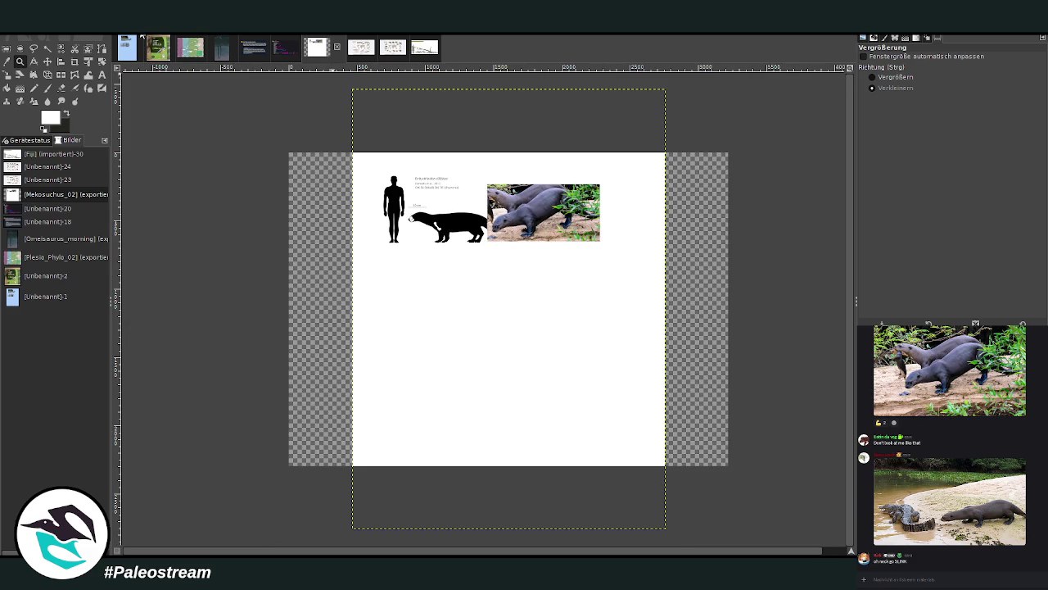
key("ctrl+z")
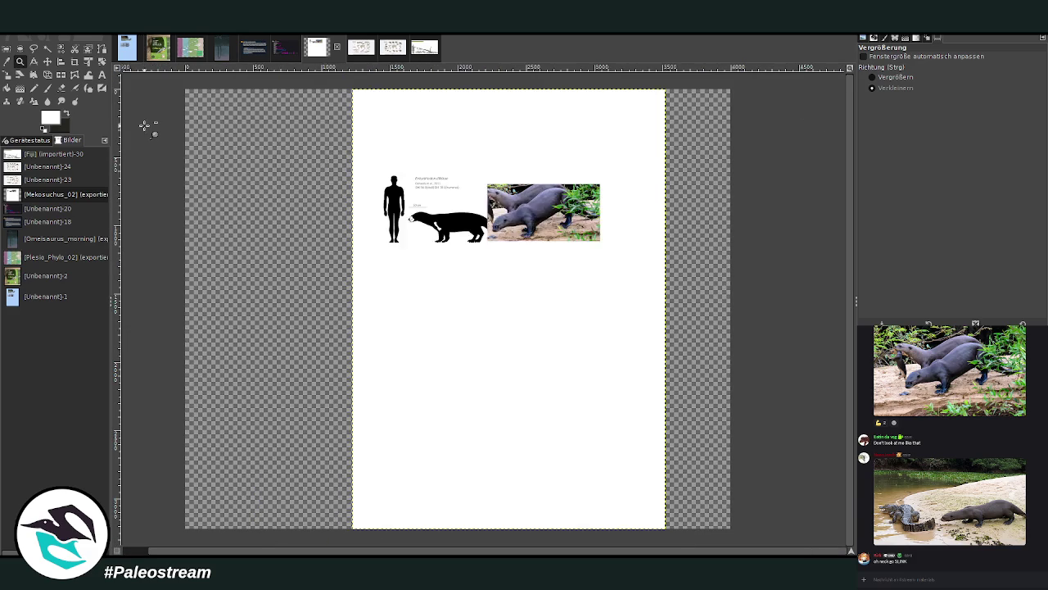
- Crop the image down to the white portrait page
left_click(73, 63)
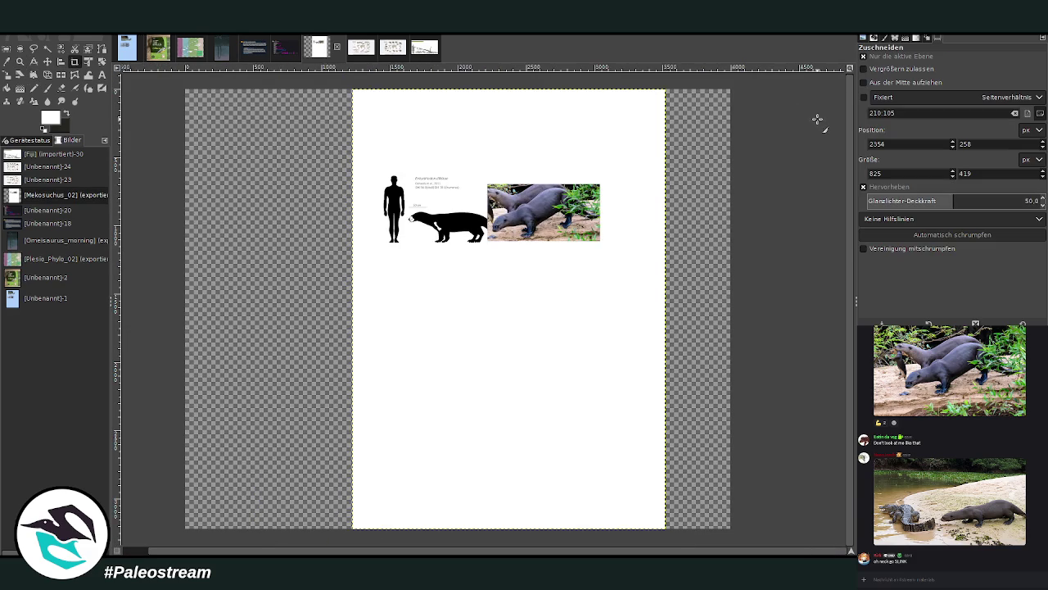
mouse_move(353, 89)
left_mouse_down()
mouse_move(637, 504)
mouse_move(665, 529)
left_mouse_up()
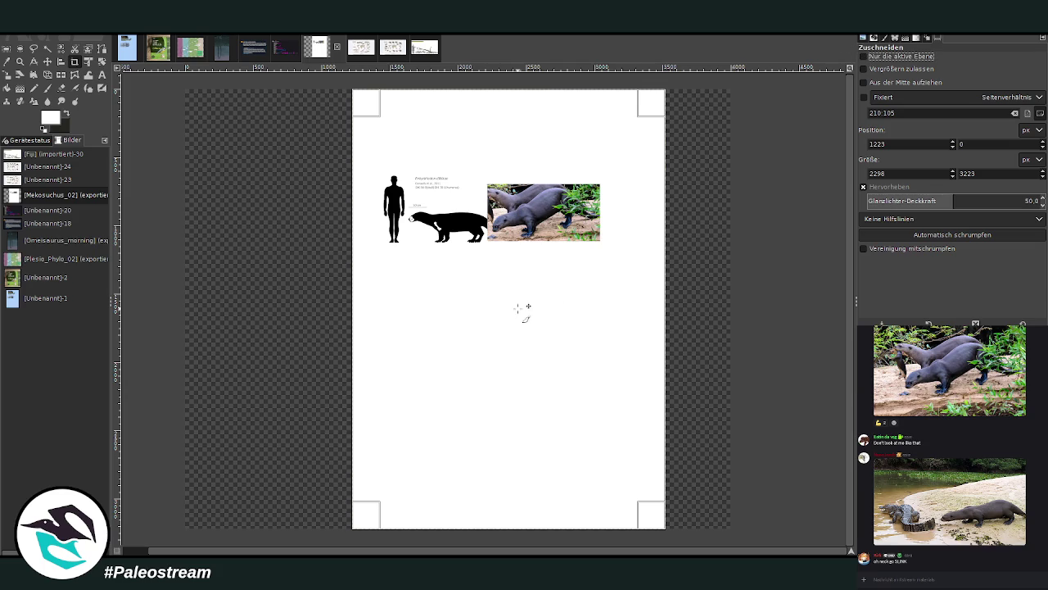
key("Return")
- Move the size chart and otter photo up against the page's top edge, then zoom in on the page
left_click(47, 62)
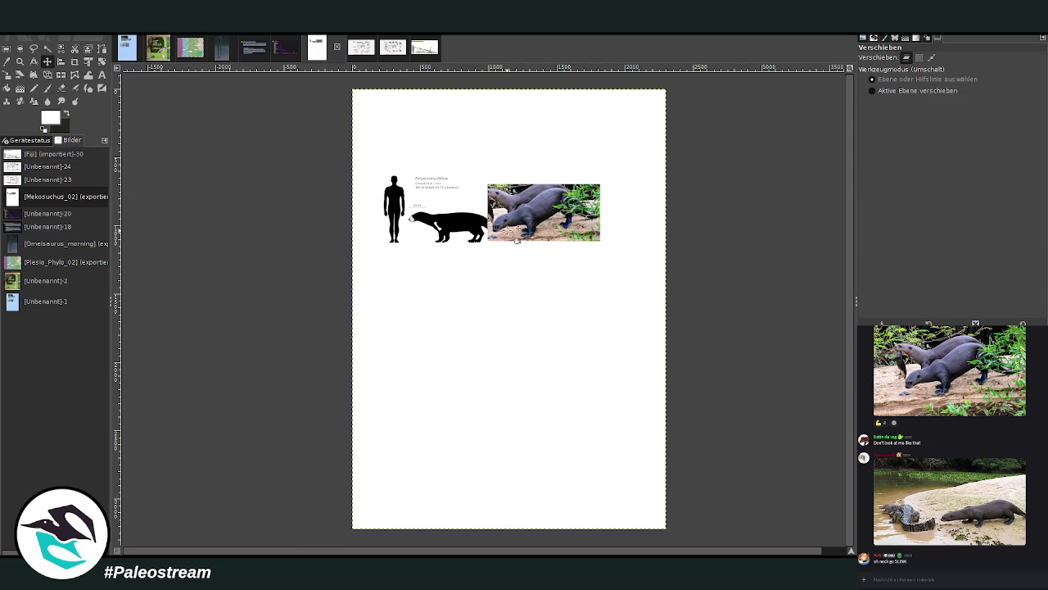
left_click_drag(506, 238, 552, 162)
left_click_drag(454, 208, 476, 121)
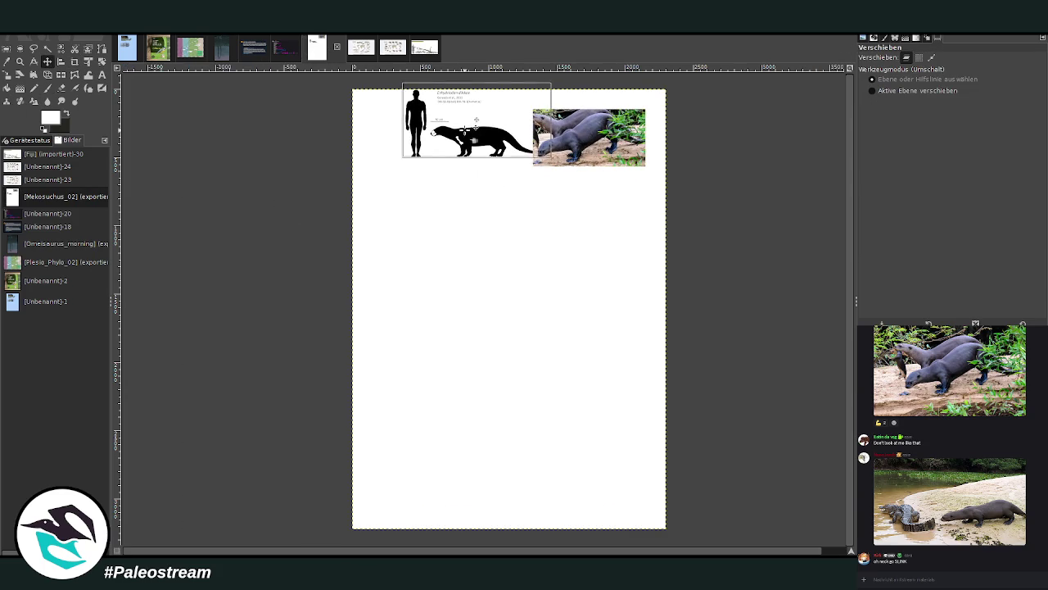
left_click_drag(581, 139, 594, 130)
left_click_drag(512, 139, 529, 132)
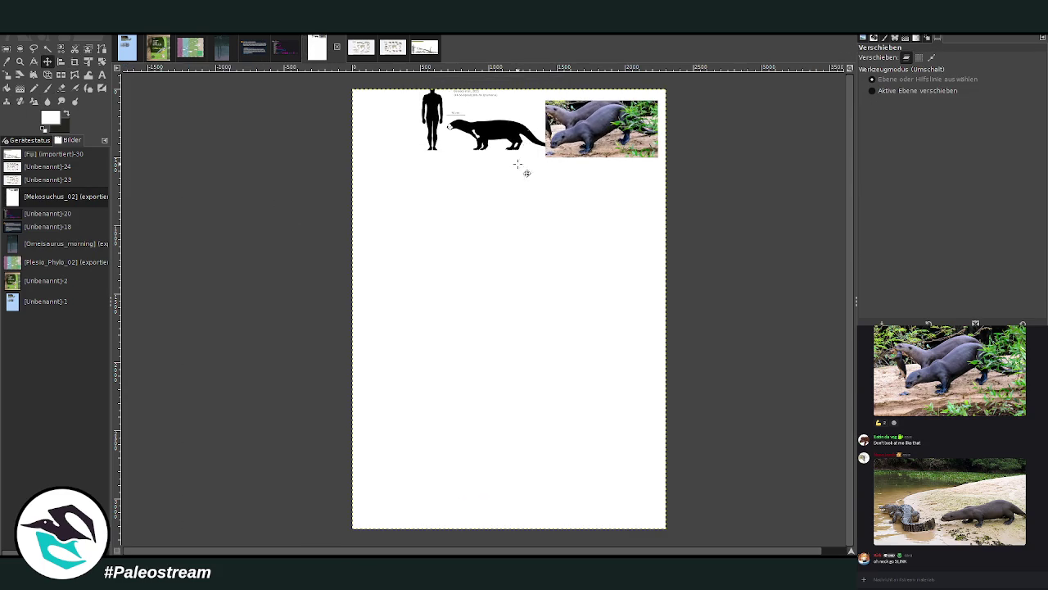
left_click(20, 62)
key("z")
mouse_move(350, 86)
left_mouse_down()
mouse_move(646, 543)
mouse_move(680, 545)
left_mouse_up()
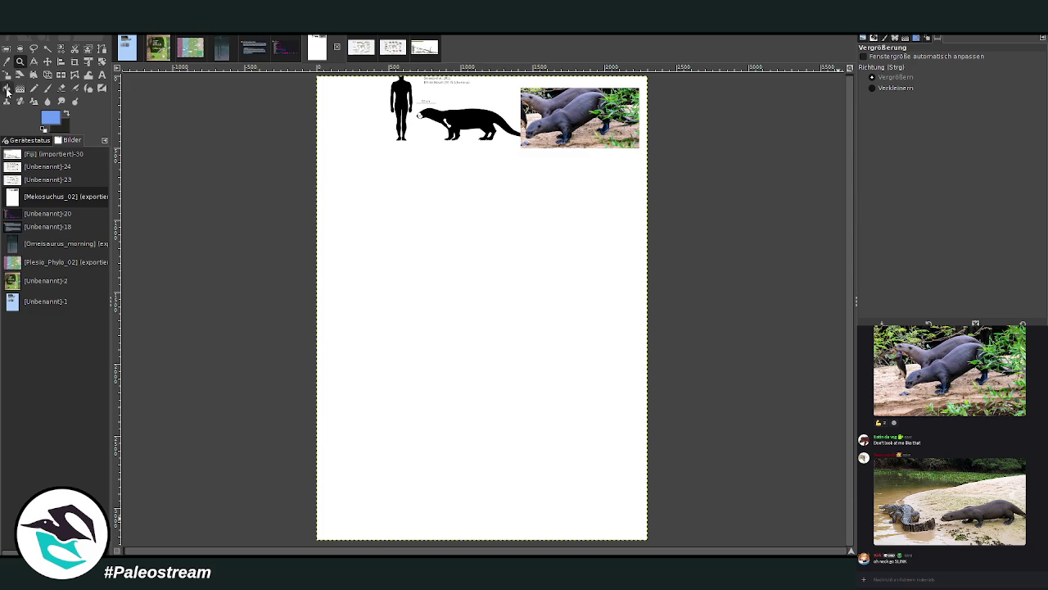
- Fill the canvas light blue, then lay a blue gradient fading lighter from the top downward
key("p")
key("shift+b")
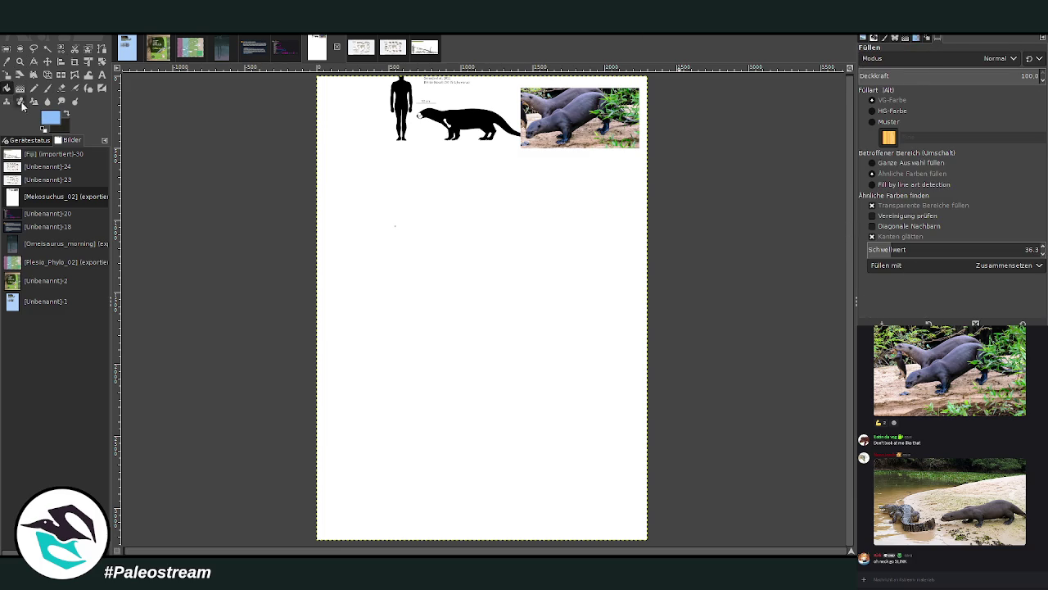
left_click(369, 244)
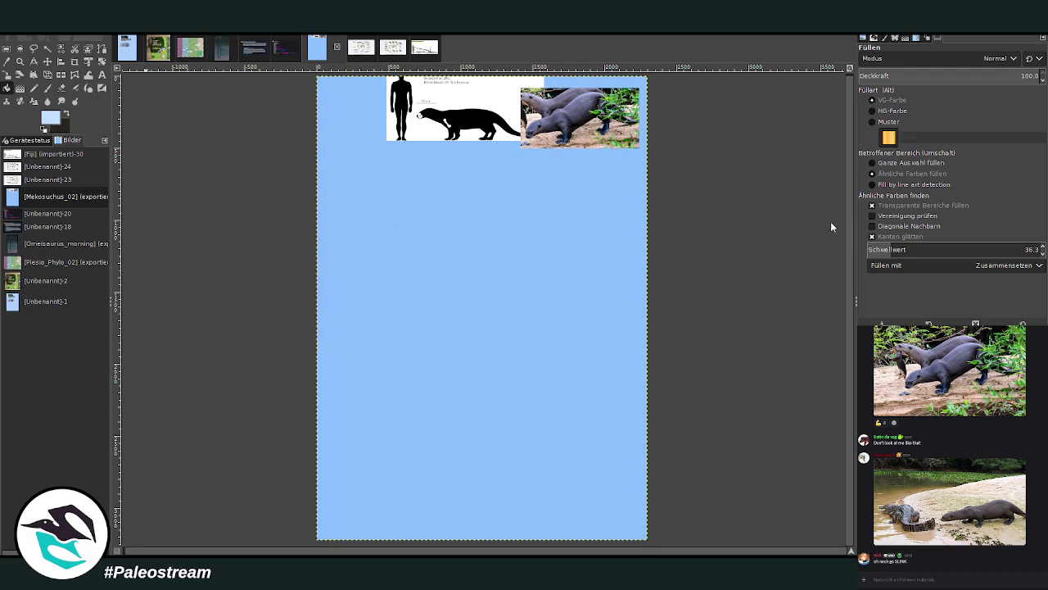
key("g")
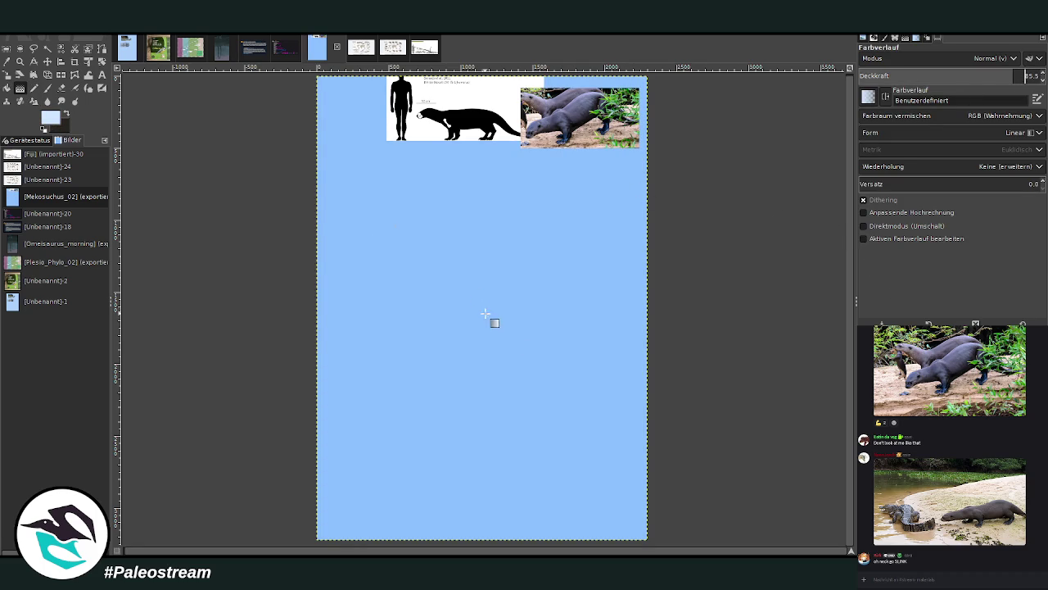
left_click_drag(486, 316, 486, 82)
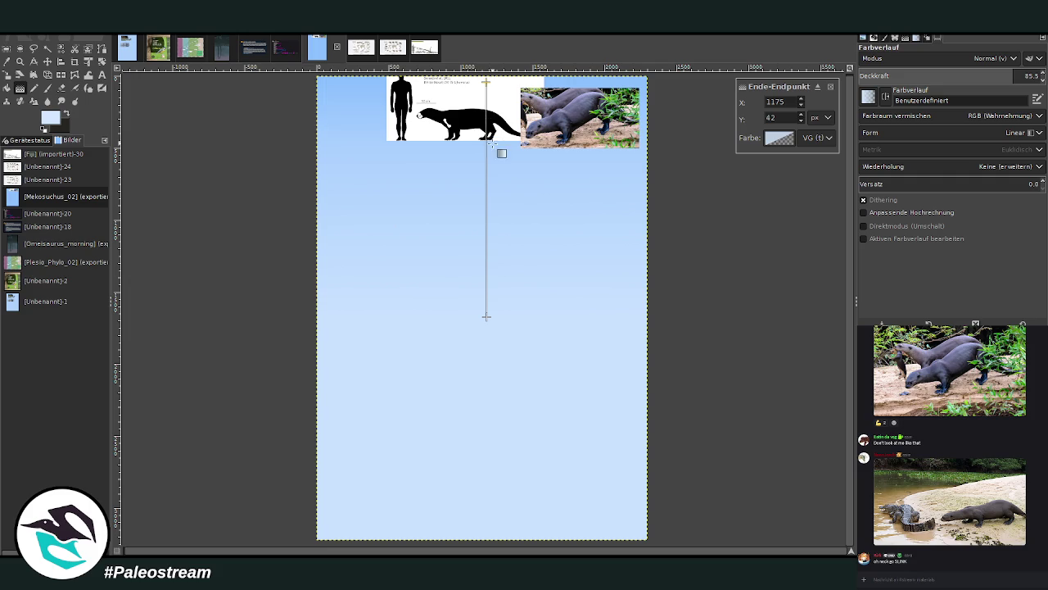
key("Return")
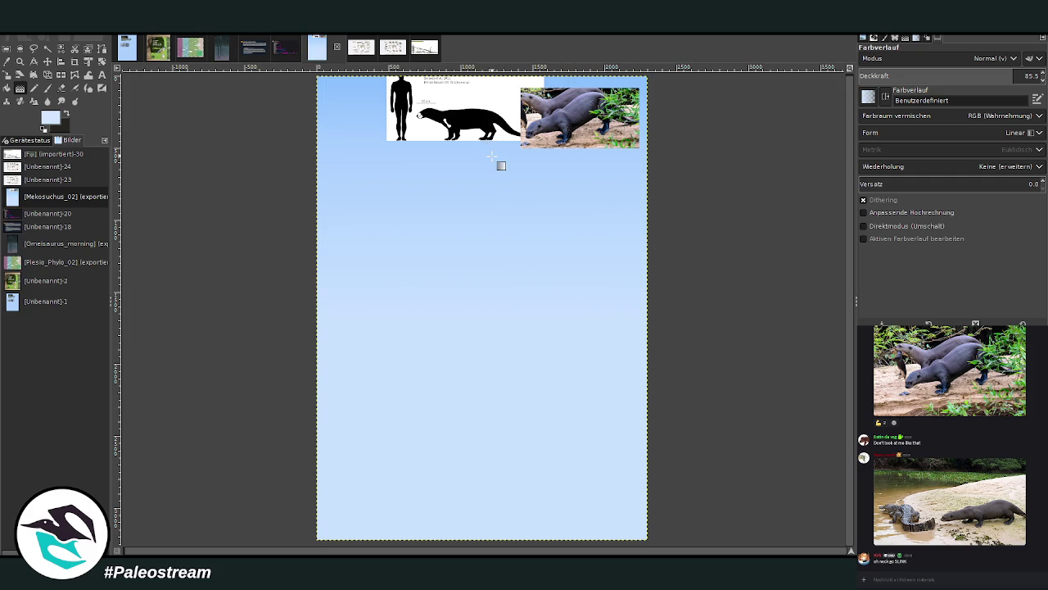
left_click(47, 88)
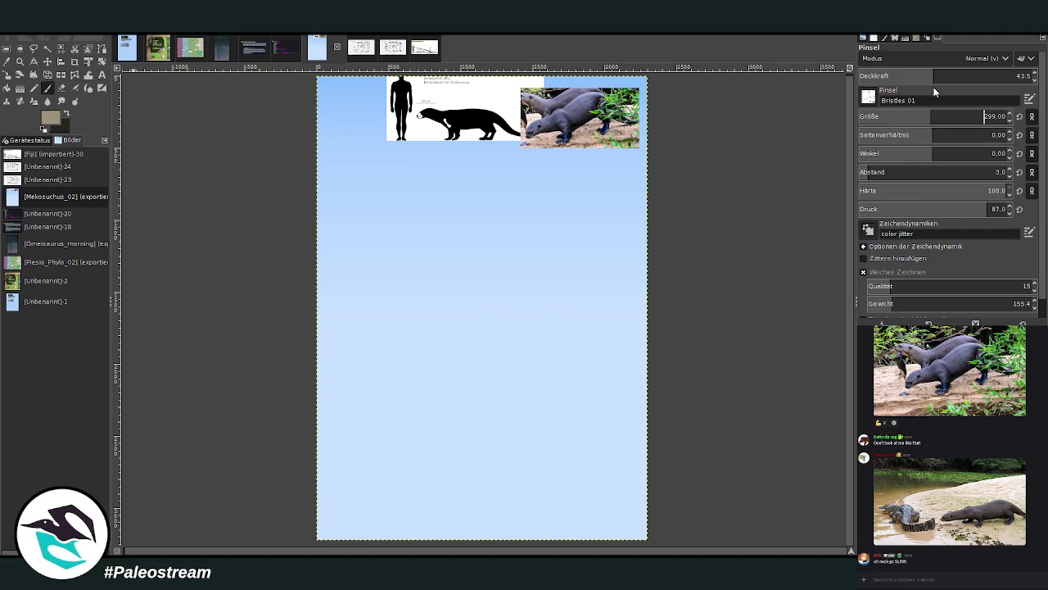
- Paint a wide tan grass band across the bottom with darker tan blades
mouse_move(571, 525)
left_mouse_down()
mouse_move(555, 459)
mouse_move(508, 500)
mouse_move(501, 524)
left_mouse_up()
left_click_drag(931, 118, 956, 117)
mouse_move(600, 532)
left_mouse_down()
mouse_move(562, 491)
mouse_move(468, 484)
mouse_move(411, 448)
mouse_move(377, 491)
mouse_move(336, 491)
mouse_move(487, 534)
mouse_move(549, 434)
mouse_move(622, 491)
mouse_move(615, 475)
mouse_move(497, 442)
mouse_move(449, 475)
mouse_move(328, 491)
mouse_move(383, 399)
mouse_move(464, 491)
mouse_move(590, 409)
mouse_move(637, 434)
mouse_move(332, 533)
left_mouse_up()
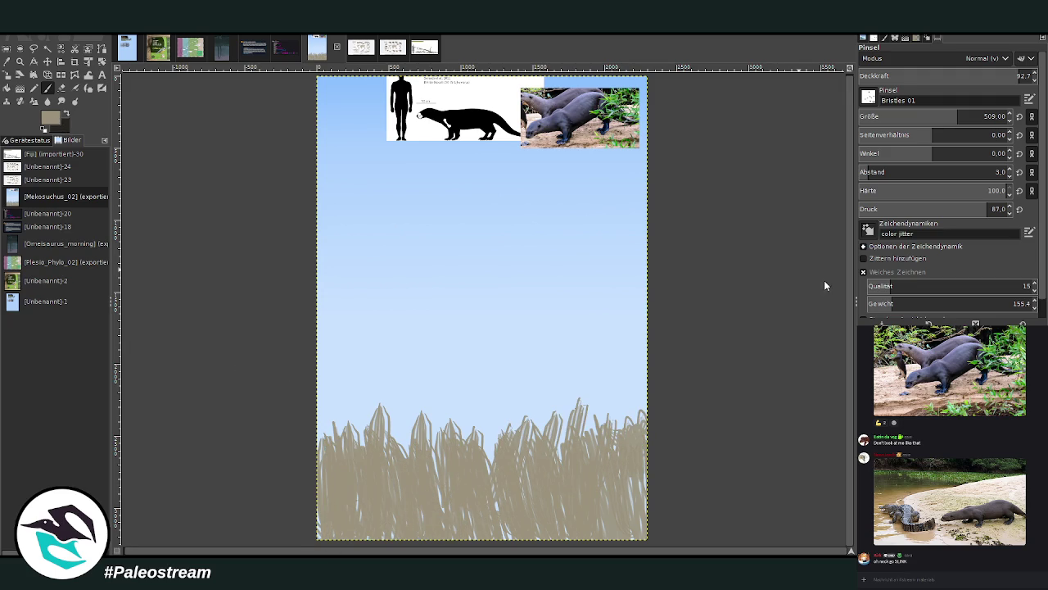
mouse_move(565, 447)
left_mouse_down()
mouse_move(575, 488)
mouse_move(631, 492)
mouse_move(565, 475)
mouse_move(483, 483)
mouse_move(426, 524)
mouse_move(361, 491)
mouse_move(319, 492)
mouse_move(439, 432)
mouse_move(590, 491)
mouse_move(650, 456)
mouse_move(611, 476)
mouse_move(577, 442)
mouse_move(557, 467)
mouse_move(484, 418)
mouse_move(431, 478)
mouse_move(402, 488)
mouse_move(336, 459)
left_mouse_up()
left_click_drag(491, 483, 463, 494)
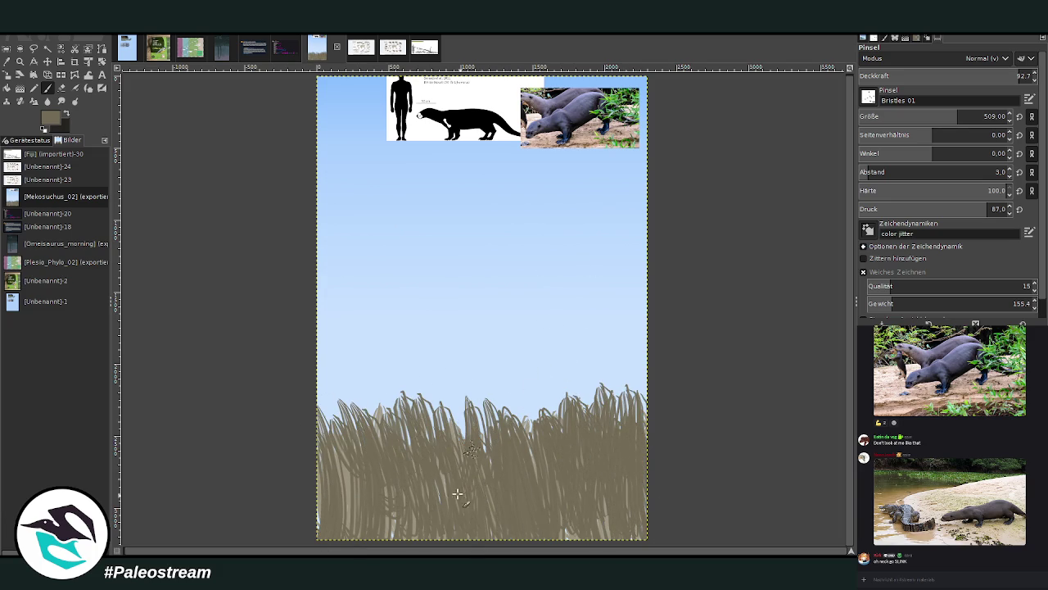
- At brush size 884 and opacity 70.3, sweep dark tan strokes and light tan blades
left_click(991, 116)
left_click(979, 75)
mouse_move(561, 476)
left_mouse_down()
mouse_move(540, 451)
mouse_move(503, 443)
mouse_move(374, 494)
mouse_move(340, 410)
mouse_move(326, 524)
left_mouse_up()
mouse_move(610, 427)
left_mouse_down()
mouse_move(574, 422)
mouse_move(533, 510)
mouse_move(573, 461)
mouse_move(441, 535)
left_mouse_up()
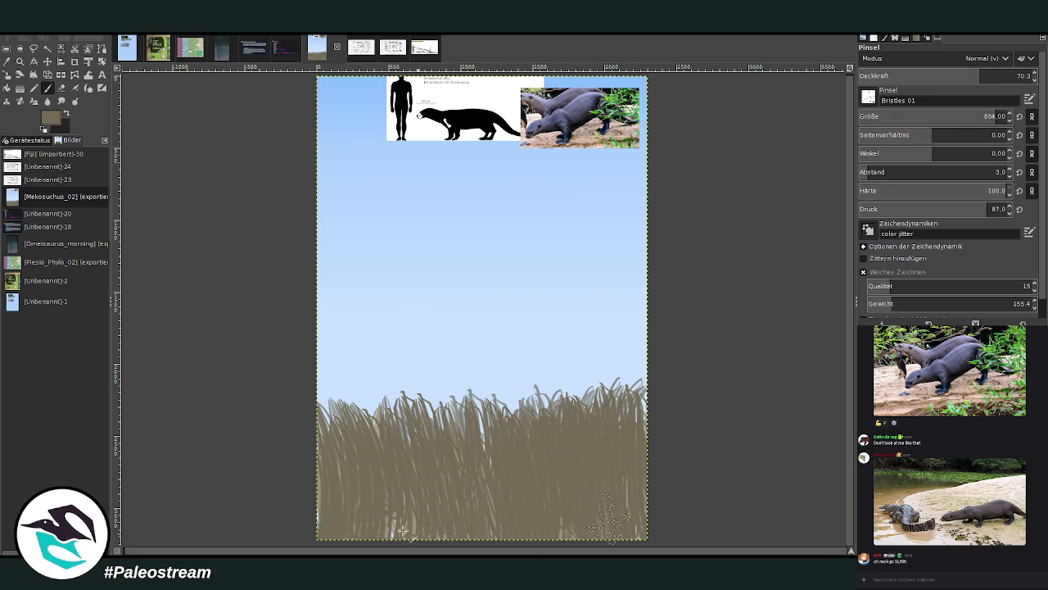
left_click_drag(369, 496, 397, 528)
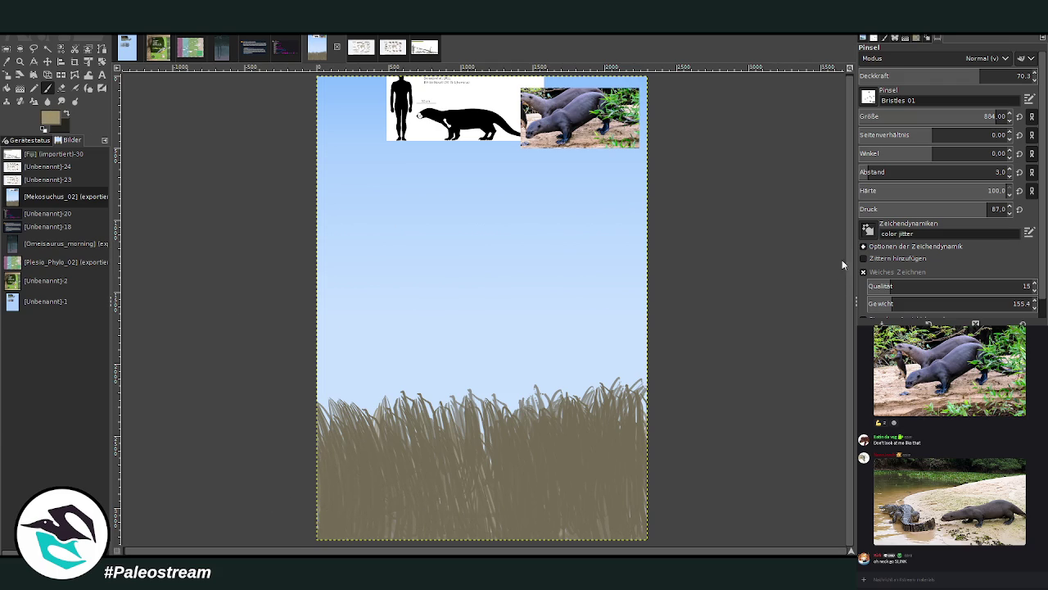
left_click_drag(577, 471, 593, 400)
left_click_drag(610, 479, 619, 389)
- At opacity 44.5, add light tan grass blades across toward the left
left_click(936, 75)
left_click_drag(606, 485, 602, 401)
left_click_drag(559, 488, 550, 399)
left_click_drag(524, 479, 469, 395)
left_click_drag(430, 489, 387, 414)
left_click_drag(399, 483, 392, 409)
left_click_drag(372, 490, 360, 413)
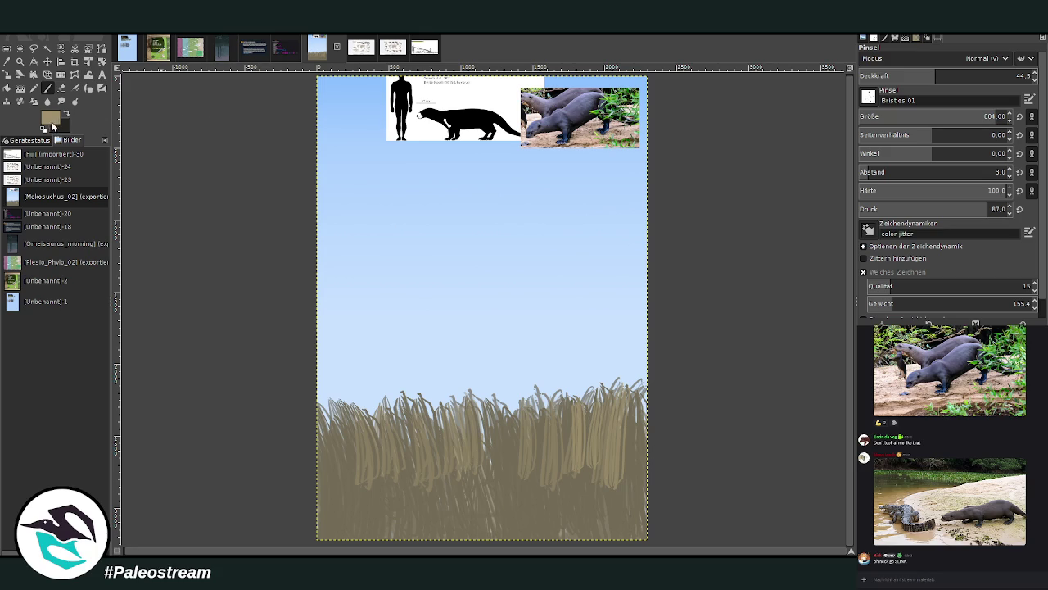
- Paint darker brownish-green strokes over the grass and make the dark colour the painting colour
left_click_drag(534, 532, 527, 422)
left_click_drag(571, 499, 577, 439)
left_click_drag(602, 492, 610, 434)
left_click_drag(622, 530, 627, 422)
left_click_drag(456, 532, 450, 437)
mouse_move(389, 491)
left_mouse_down()
mouse_move(385, 427)
mouse_move(360, 447)
left_mouse_up()
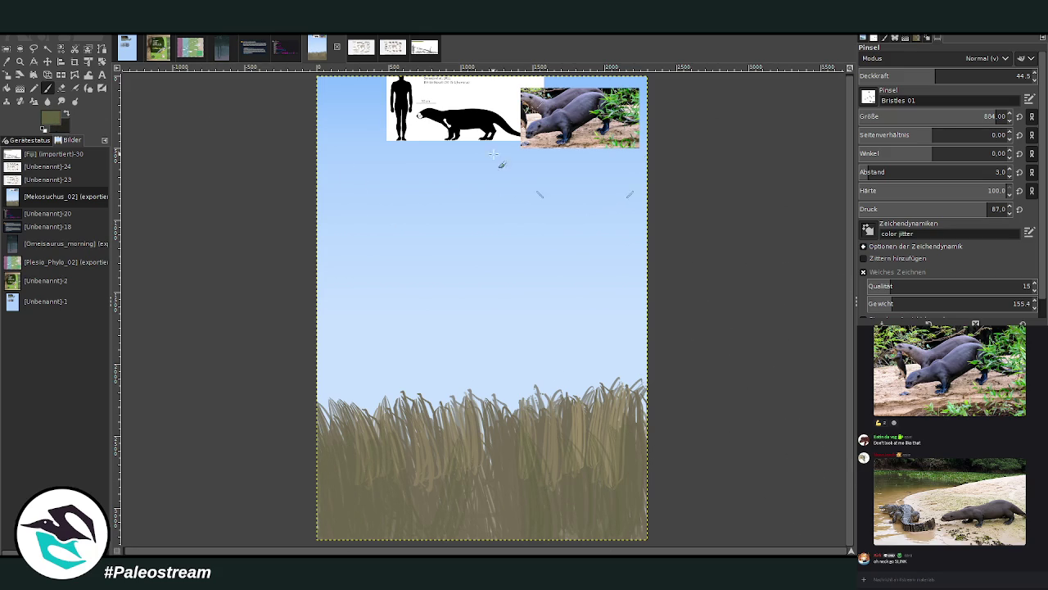
left_click(65, 114)
- Set the brush size to 99 and sketch the figure's long vertical outlines into the grass
scroll(868, 96, "down", 3)
type("99")
key("Return")
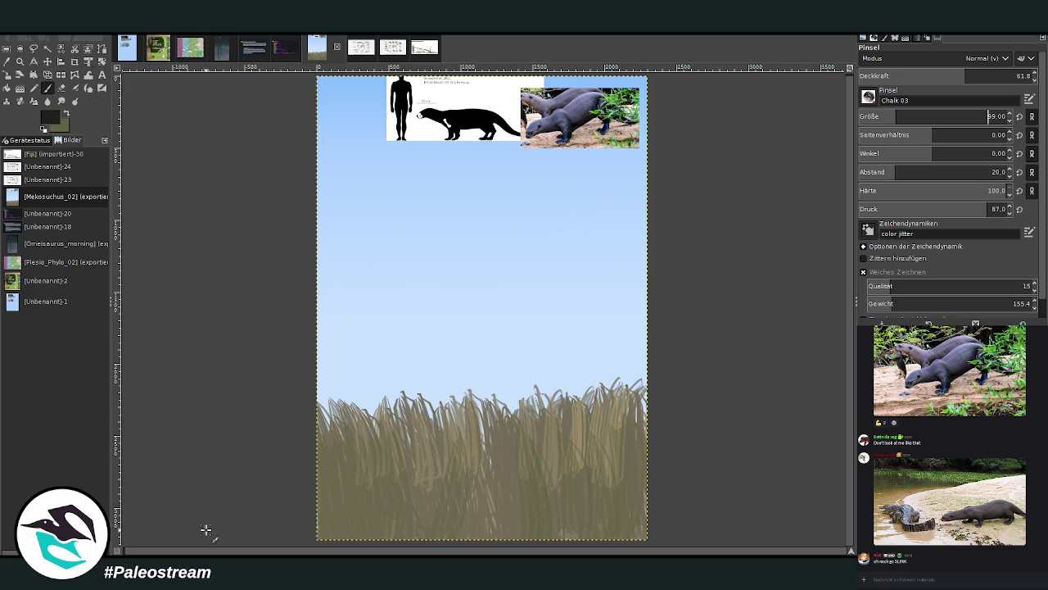
left_click_drag(451, 278, 435, 355)
left_click_drag(515, 244, 521, 431)
mouse_move(452, 243)
left_mouse_down()
mouse_move(431, 370)
mouse_move(449, 475)
left_mouse_up()
left_click_drag(523, 303, 523, 475)
left_click_drag(521, 369, 516, 496)
left_click_drag(514, 238, 525, 371)
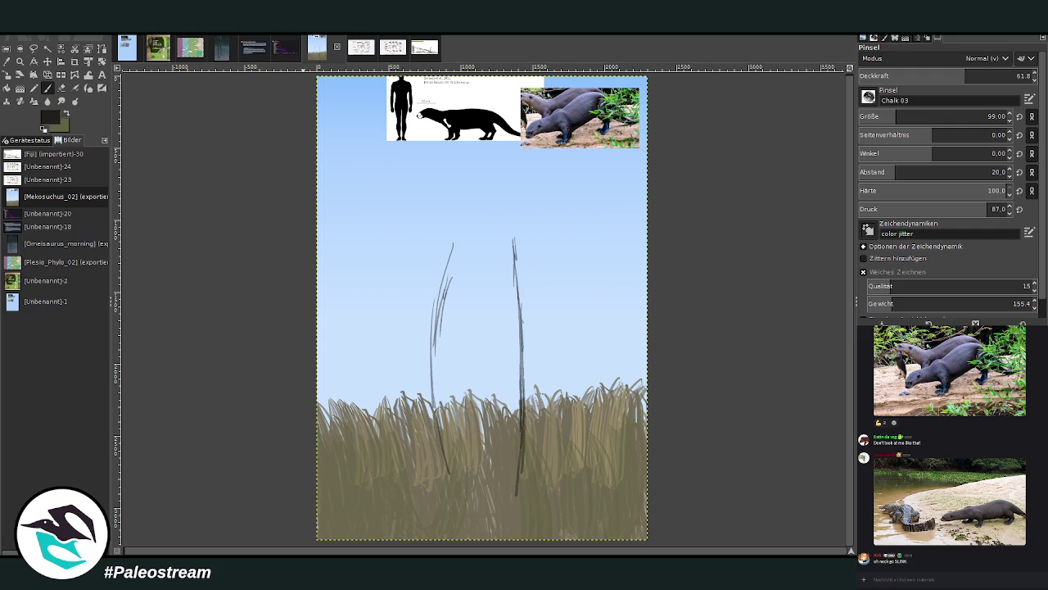
- Sketch the figure's upper contours, right side and diagonal arm strokes mid-figure
mouse_move(514, 214)
left_mouse_down()
mouse_move(525, 260)
mouse_move(498, 323)
mouse_move(497, 244)
mouse_move(491, 275)
left_mouse_up()
mouse_move(480, 204)
left_mouse_down()
mouse_move(474, 248)
mouse_move(465, 254)
mouse_move(452, 233)
mouse_move(447, 306)
left_mouse_up()
mouse_move(524, 204)
left_mouse_down()
mouse_move(533, 270)
mouse_move(501, 280)
left_mouse_up()
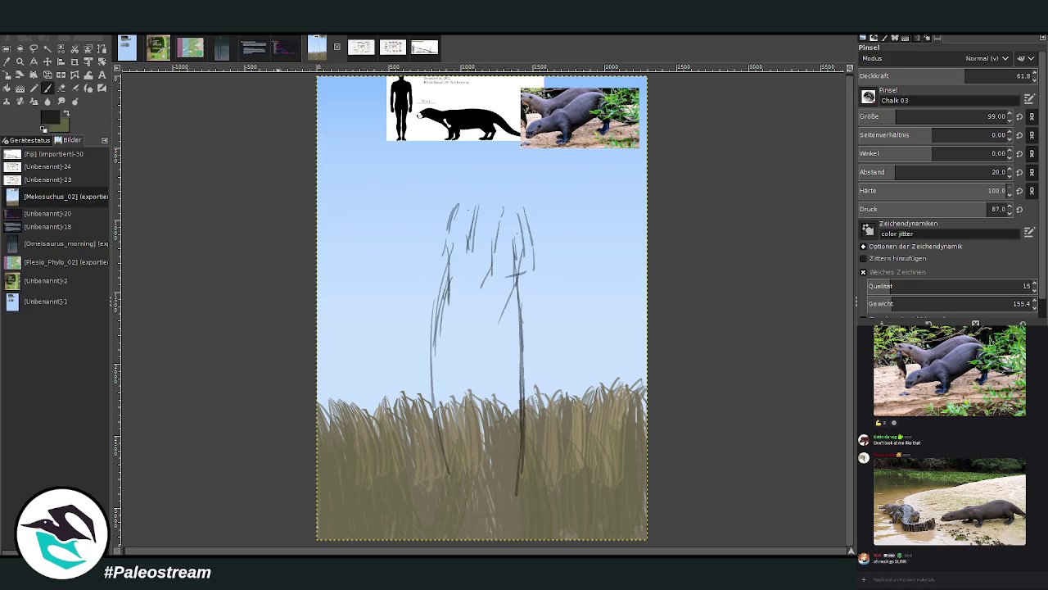
mouse_move(496, 216)
left_mouse_down()
mouse_move(483, 296)
mouse_move(491, 323)
left_mouse_up()
left_click_drag(490, 281, 467, 328)
left_click_drag(514, 302, 486, 331)
left_click_drag(447, 241, 434, 270)
- Darken the left outline, extend the sketch up to the head, and mark the arm
left_click_drag(456, 217, 423, 309)
mouse_move(429, 267)
left_mouse_down()
mouse_move(424, 339)
mouse_move(423, 307)
left_mouse_up()
mouse_move(453, 211)
left_mouse_down()
mouse_move(434, 250)
mouse_move(464, 280)
mouse_move(440, 297)
left_mouse_up()
left_click_drag(465, 205, 493, 203)
left_click_drag(465, 167, 455, 206)
mouse_move(519, 202)
left_mouse_down()
mouse_move(517, 146)
mouse_move(451, 208)
left_mouse_up()
left_click_drag(524, 203, 510, 141)
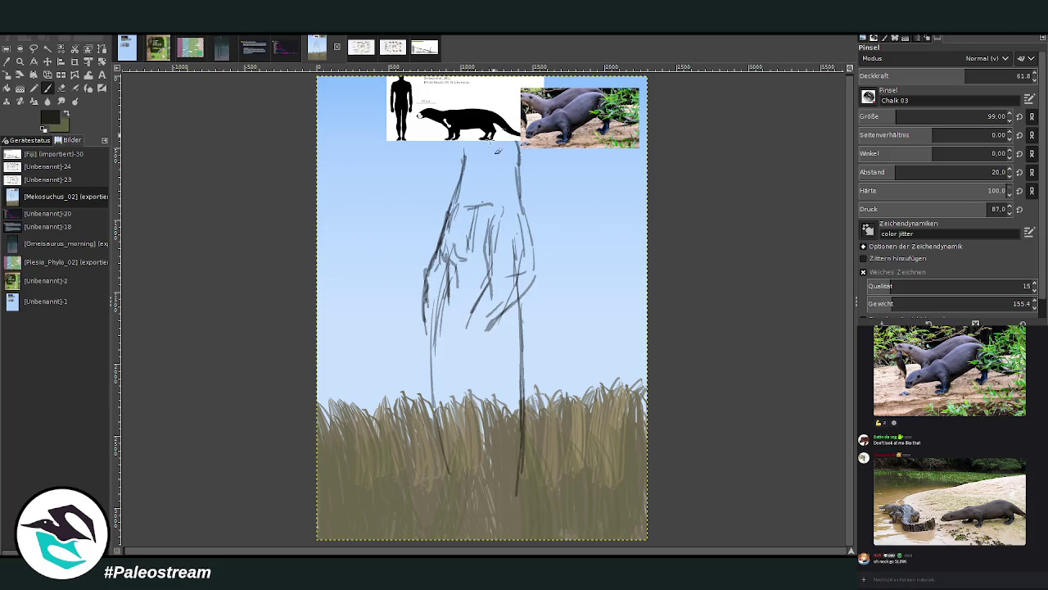
left_click_drag(483, 297, 469, 325)
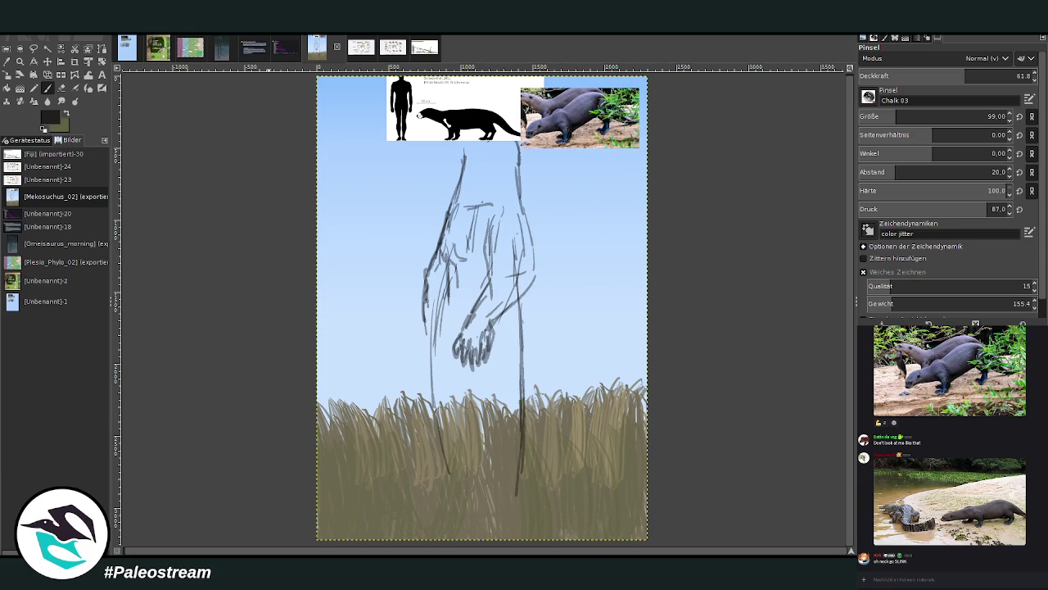
- Detail the paw's fingers, sketch the forearm, and extend the arm's right contour into the grass
left_click_drag(454, 353, 478, 365)
mouse_move(467, 324)
left_mouse_down()
mouse_move(500, 326)
mouse_move(491, 344)
mouse_move(516, 323)
mouse_move(534, 263)
mouse_move(488, 279)
mouse_move(487, 246)
left_mouse_up()
mouse_move(422, 299)
left_mouse_down()
mouse_move(441, 370)
mouse_move(427, 375)
mouse_move(423, 300)
left_mouse_up()
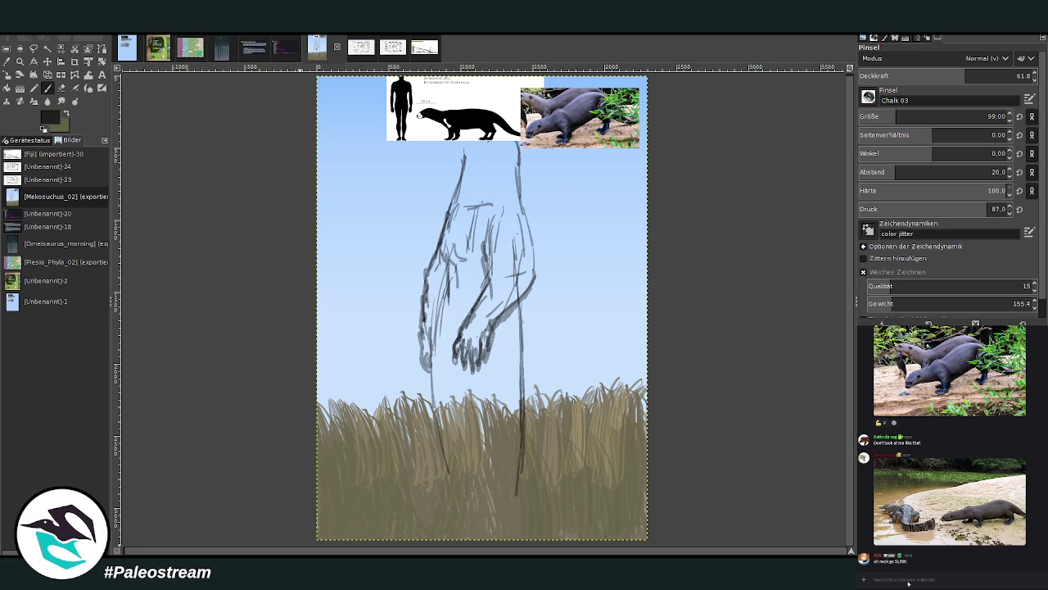
left_click_drag(520, 295, 528, 400)
mouse_move(521, 336)
left_mouse_down()
mouse_move(530, 449)
mouse_move(516, 506)
left_mouse_up()
- Erase to thin the dark arm line, then sketch strokes below the paw
key("shift+e")
left_click_drag(528, 344, 521, 482)
left_click_drag(520, 434, 521, 348)
left_click_drag(519, 304, 529, 434)
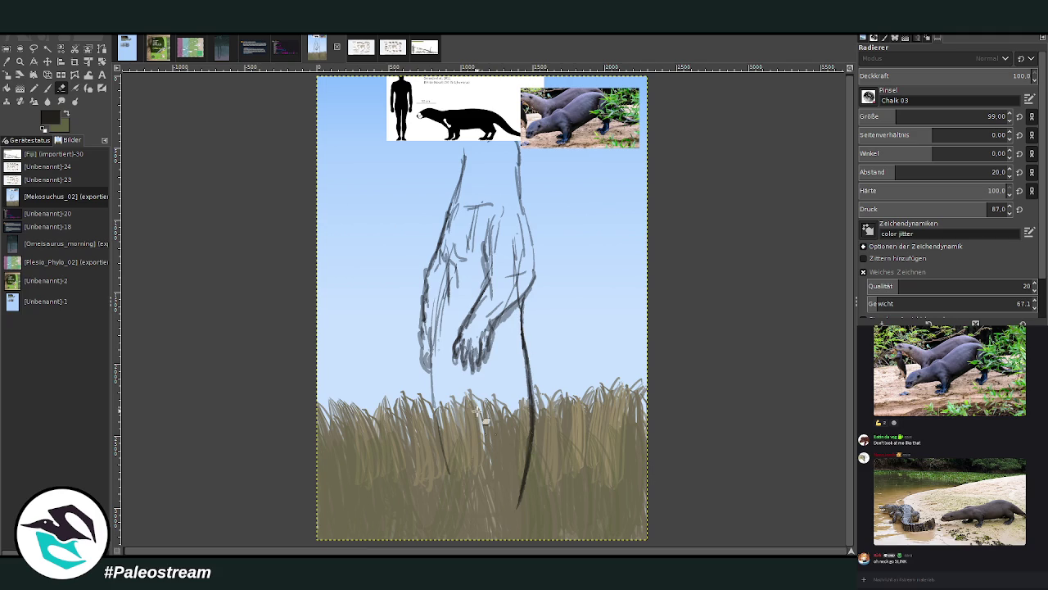
key("p")
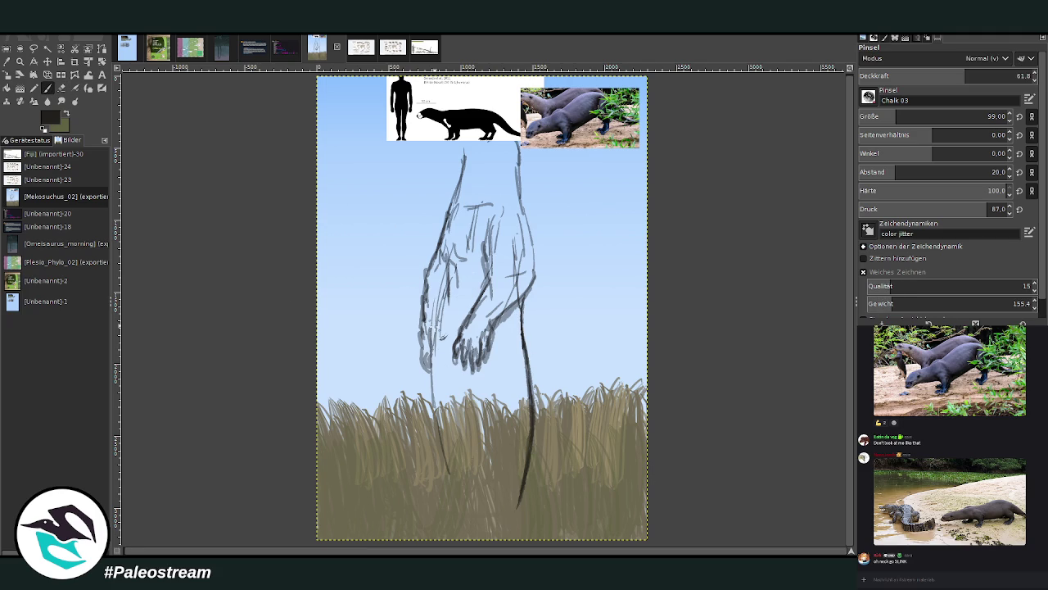
left_click_drag(504, 350, 484, 464)
left_click_drag(468, 407, 454, 447)
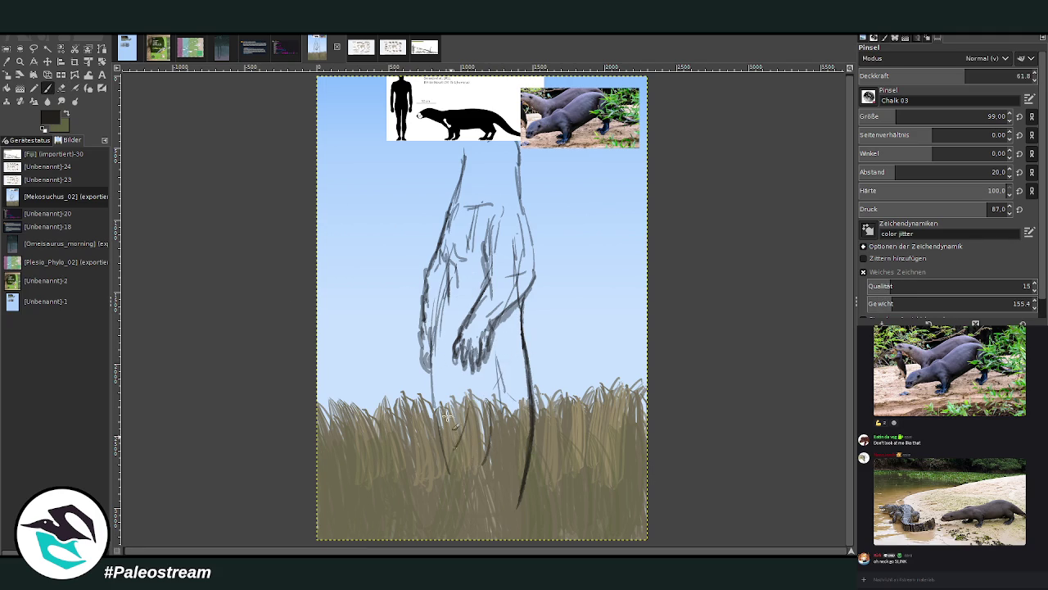
- Move the otter photo and scale chart references to the canvas's right edge
key("m")
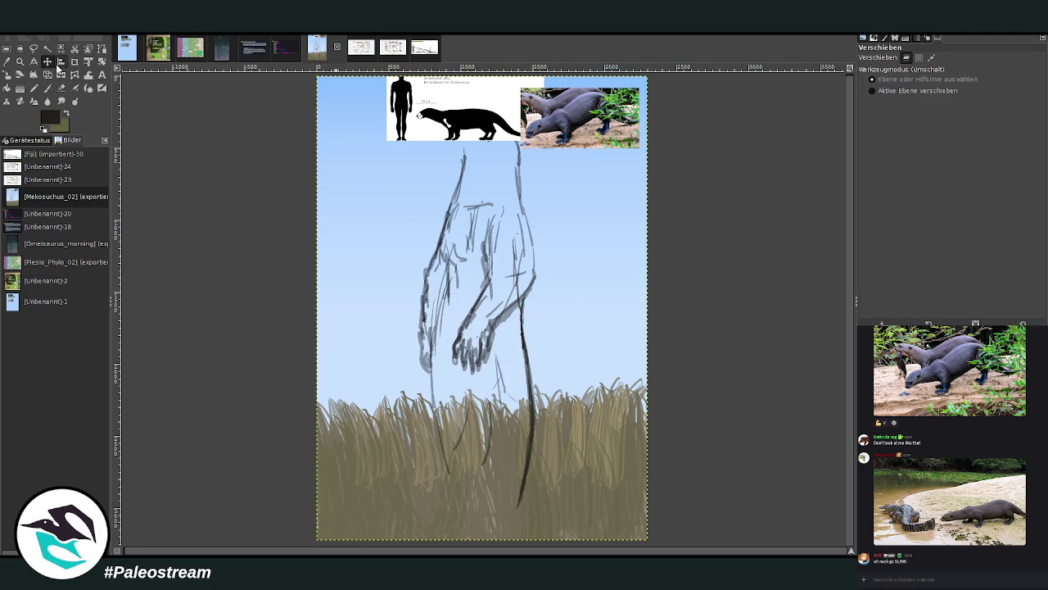
left_click_drag(573, 123, 613, 282)
left_click_drag(485, 99, 637, 166)
- Zoom in on the figure and sketch the top of the head and eye area
key("p")
left_click(21, 63)
left_click_drag(400, 139, 629, 410)
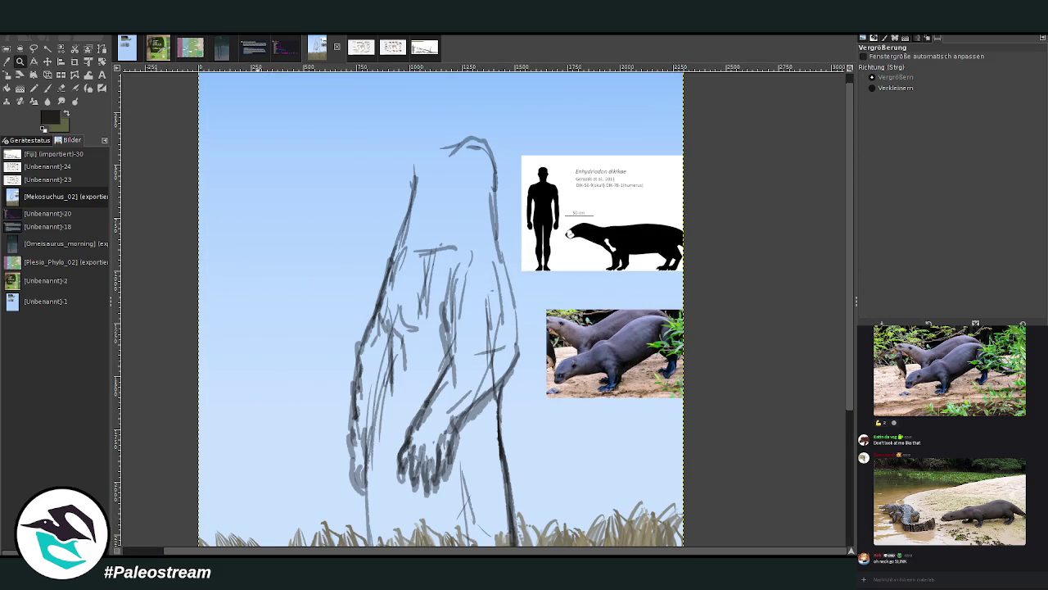
left_click(48, 88)
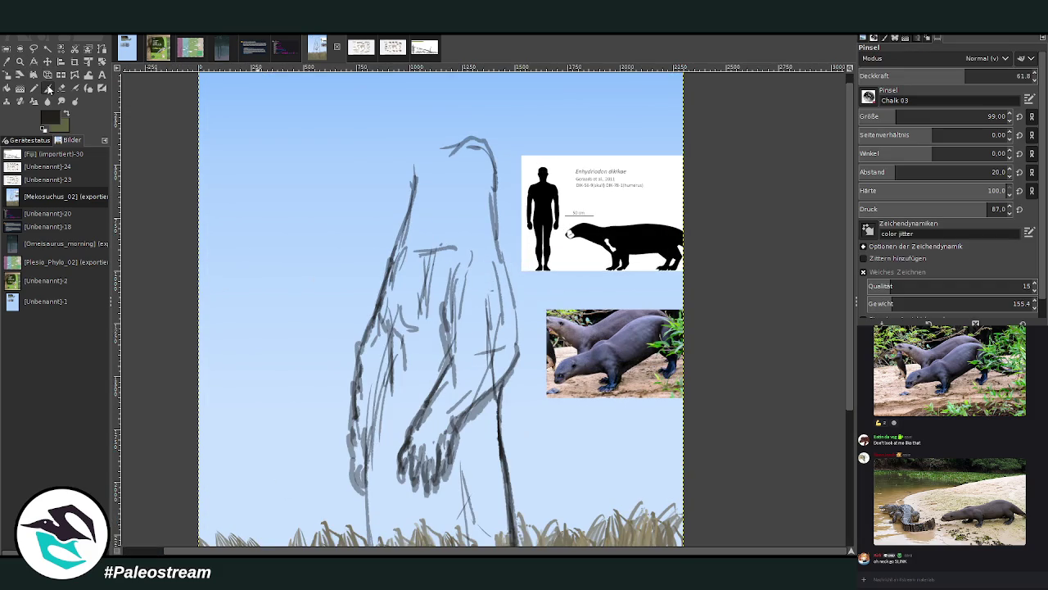
mouse_move(449, 131)
left_mouse_down()
mouse_move(464, 144)
mouse_move(483, 123)
mouse_move(495, 144)
left_mouse_up()
left_click_drag(442, 124, 419, 131)
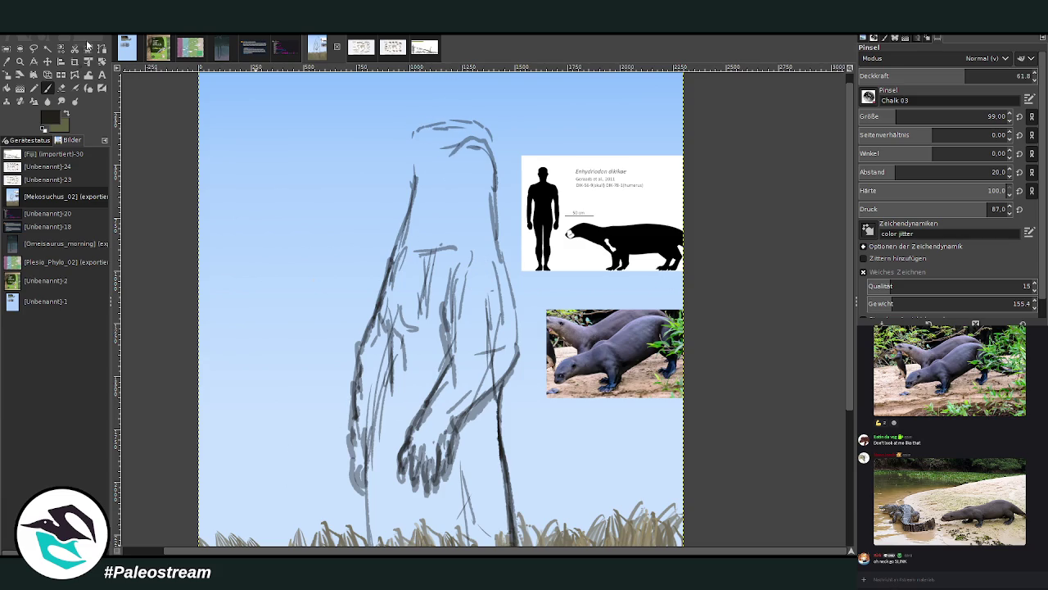
mouse_move(463, 167)
left_mouse_down()
mouse_move(439, 156)
mouse_move(421, 168)
mouse_move(471, 155)
mouse_move(481, 182)
mouse_move(428, 159)
left_mouse_up()
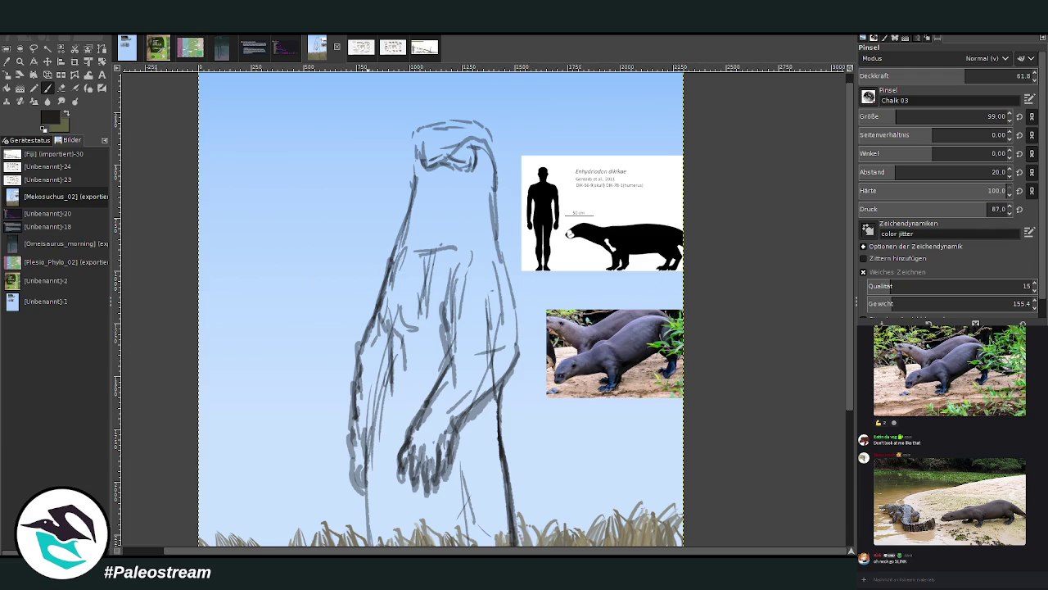
- Add snout strokes, the chin curve and left neck line, and darken the head top
left_click_drag(417, 145, 434, 153)
mouse_move(465, 133)
left_mouse_down()
mouse_move(485, 172)
mouse_move(446, 193)
mouse_move(488, 172)
left_mouse_up()
mouse_move(424, 200)
left_mouse_down()
mouse_move(408, 171)
mouse_move(394, 262)
left_mouse_up()
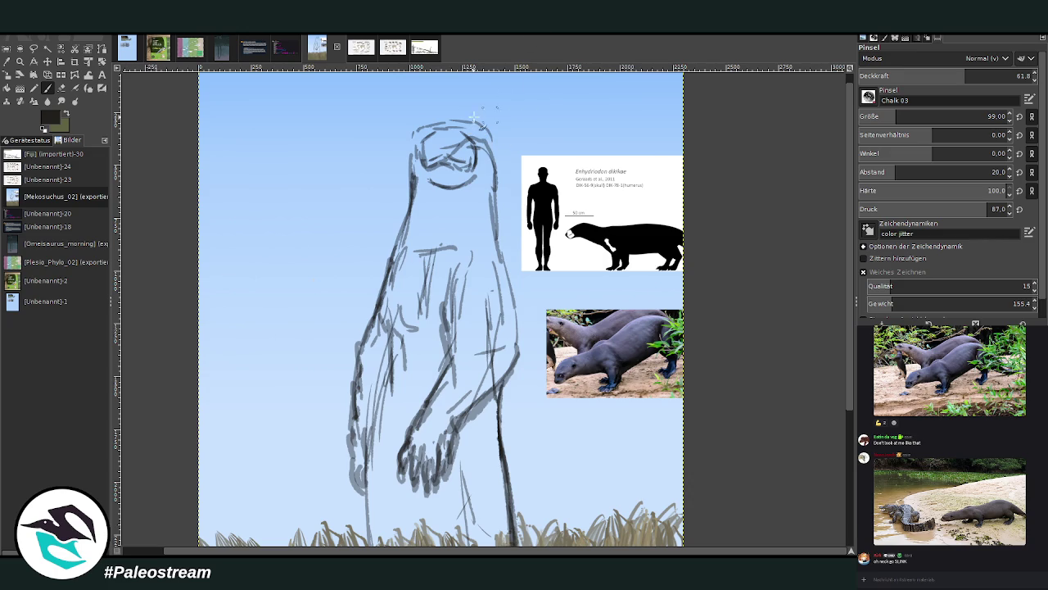
mouse_move(485, 125)
left_mouse_down()
mouse_move(413, 138)
mouse_move(470, 120)
mouse_move(485, 129)
left_mouse_up()
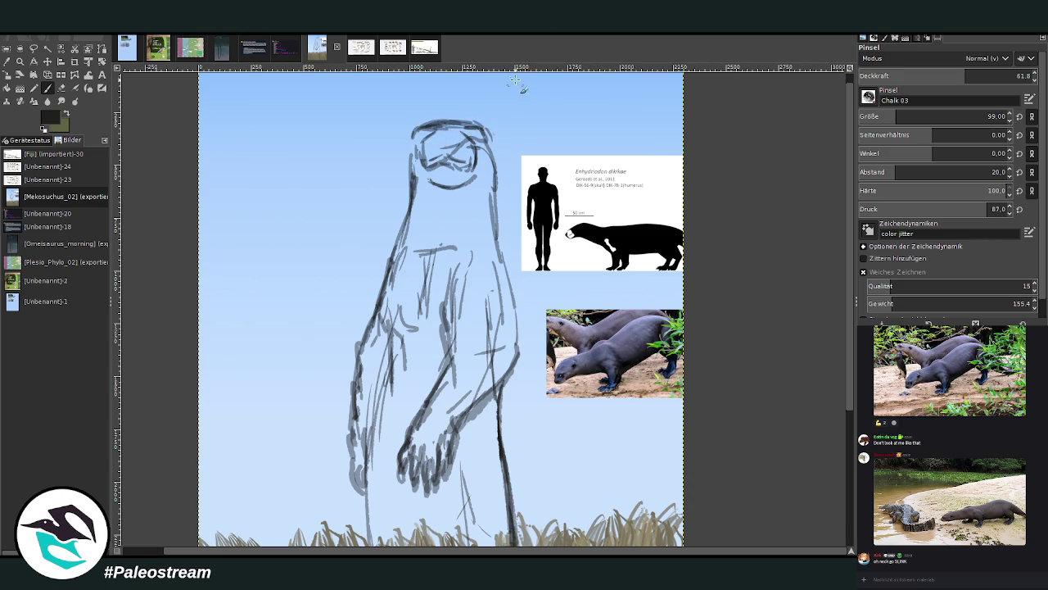
- At brush size 43 and opacity 69.1, draw rounded ears and darken the nose lines
left_click_drag(896, 116, 881, 116)
left_click_drag(965, 75, 977, 76)
left_click_drag(489, 128, 498, 153)
left_click_drag(416, 128, 404, 147)
left_click_drag(983, 116, 988, 116)
left_click_drag(496, 127, 493, 155)
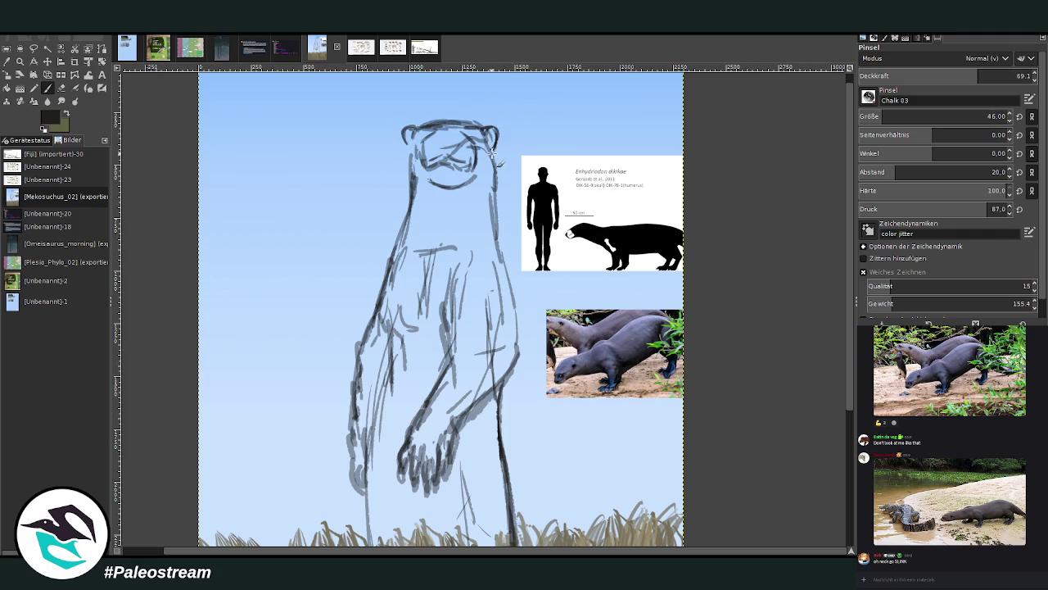
mouse_move(414, 124)
left_mouse_down()
mouse_move(402, 141)
mouse_move(416, 195)
left_mouse_up()
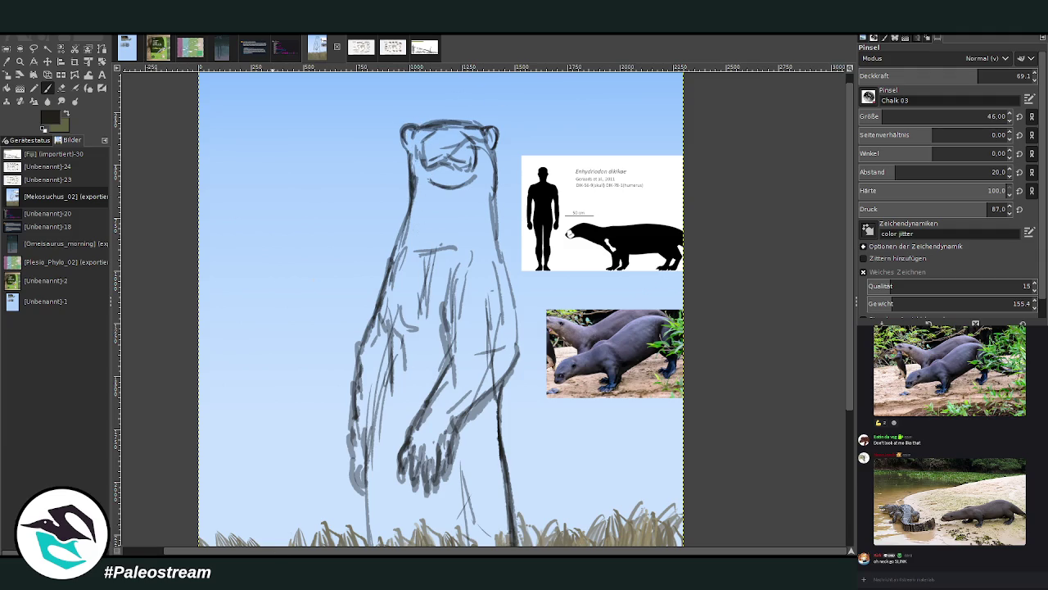
mouse_move(447, 131)
left_mouse_down()
mouse_move(452, 155)
mouse_move(465, 147)
mouse_move(449, 159)
mouse_move(439, 146)
left_mouse_up()
- At brush size 59 and opacity 84, define both eyes and erase stray strokes nearby
left_click(885, 113)
left_click(1017, 75)
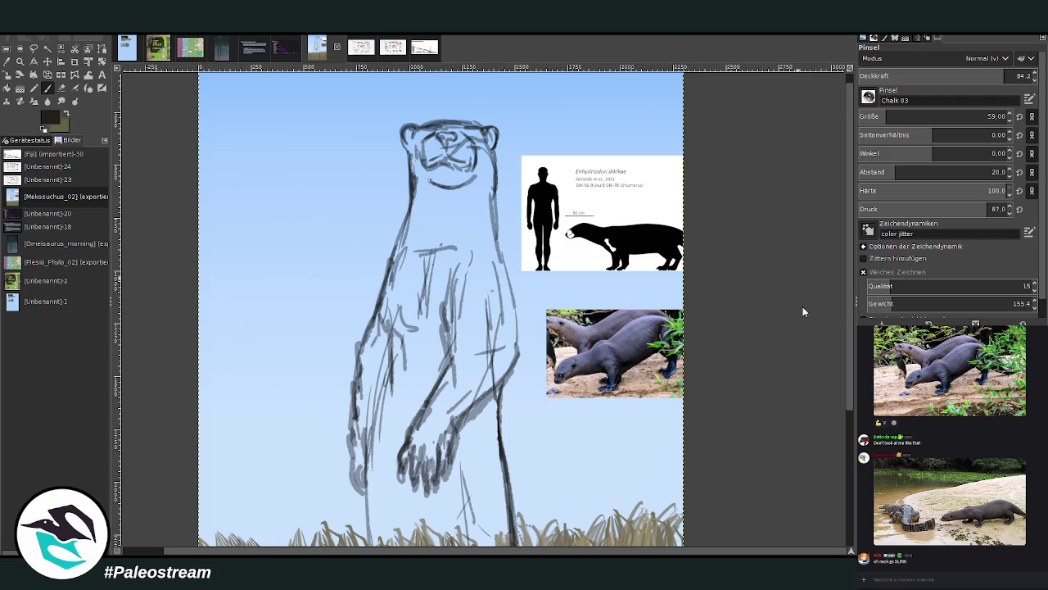
left_click_drag(472, 128, 483, 144)
mouse_move(409, 128)
left_mouse_down()
mouse_move(432, 152)
mouse_move(416, 129)
mouse_move(426, 139)
mouse_move(481, 128)
mouse_move(494, 168)
left_mouse_up()
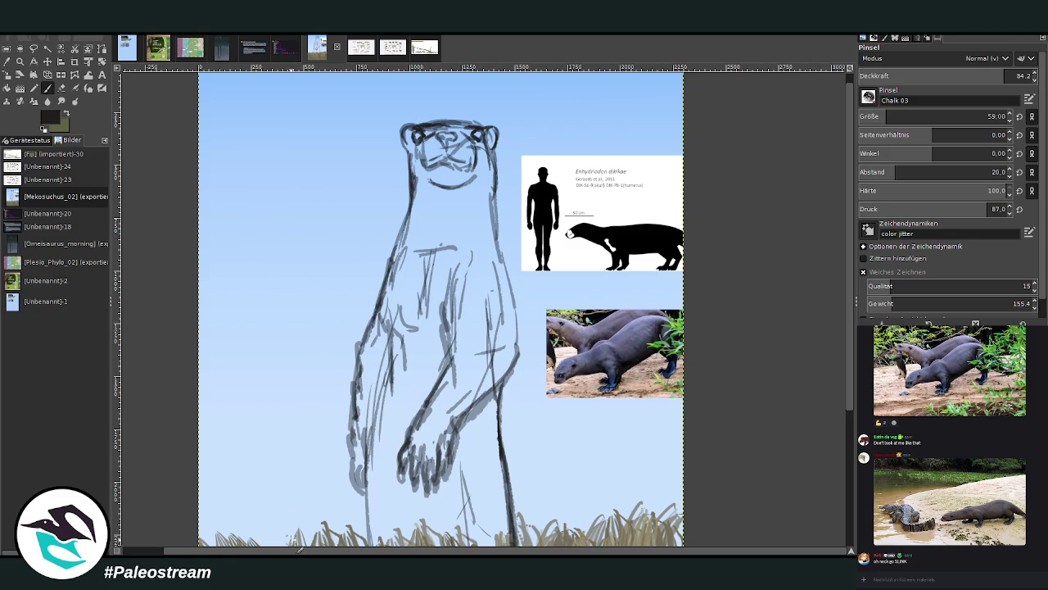
key("shift+e")
mouse_move(414, 136)
left_mouse_down()
mouse_move(425, 149)
mouse_move(420, 132)
mouse_move(439, 130)
mouse_move(490, 151)
left_mouse_up()
- Darken the right eye, strengthen the jaw and left neck line, then lighten messy neck strokes
left_click(47, 89)
left_click_drag(473, 134, 480, 146)
mouse_move(449, 177)
left_mouse_down()
mouse_move(427, 179)
mouse_move(491, 200)
mouse_move(503, 269)
left_mouse_up()
left_click_drag(410, 181, 388, 260)
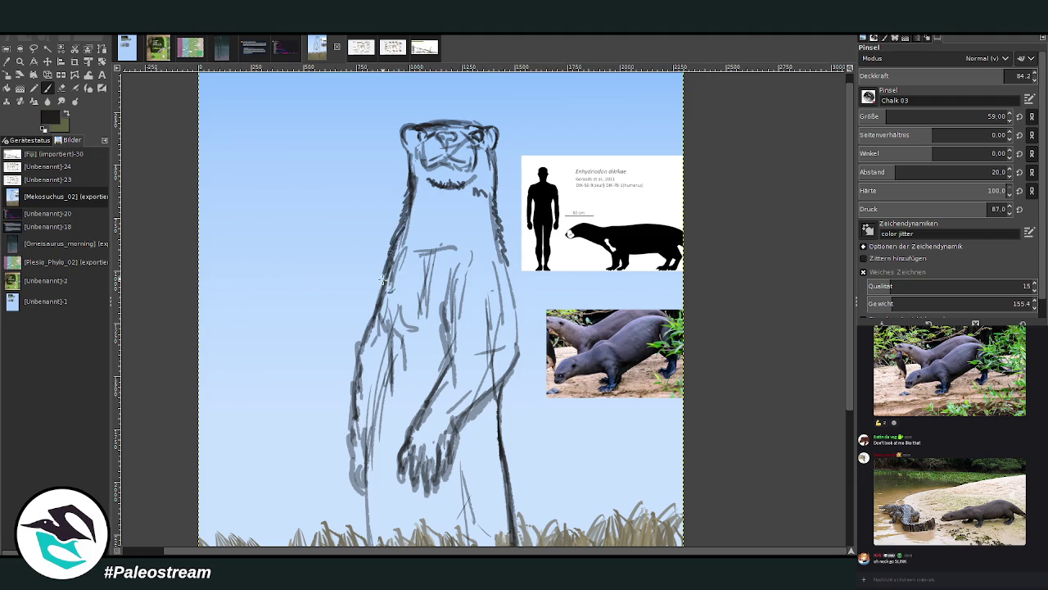
key("shift+e")
left_click_drag(420, 185, 418, 230)
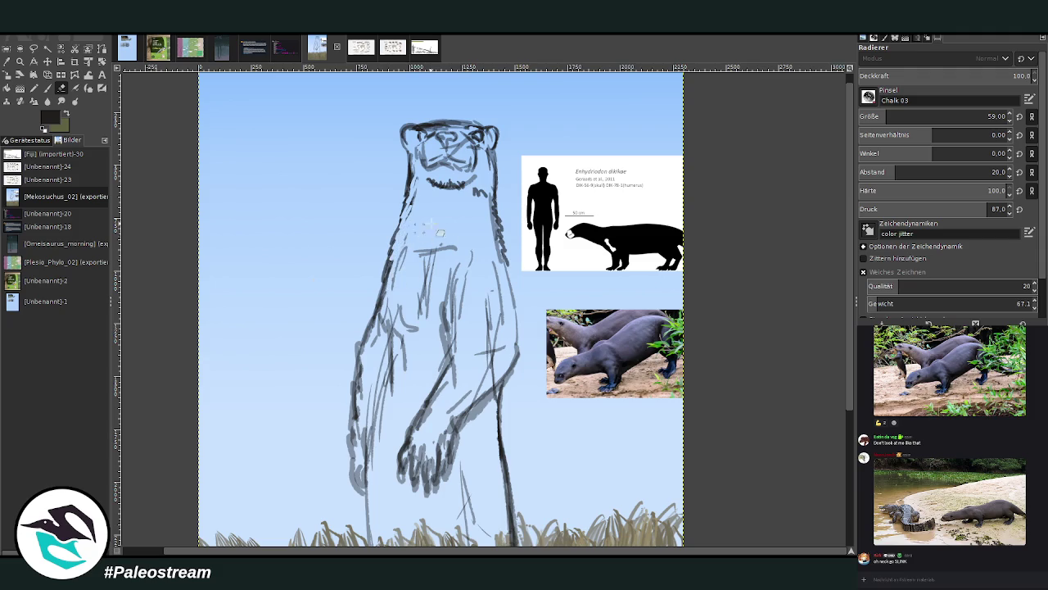
left_click_drag(501, 246, 489, 157)
key("p")
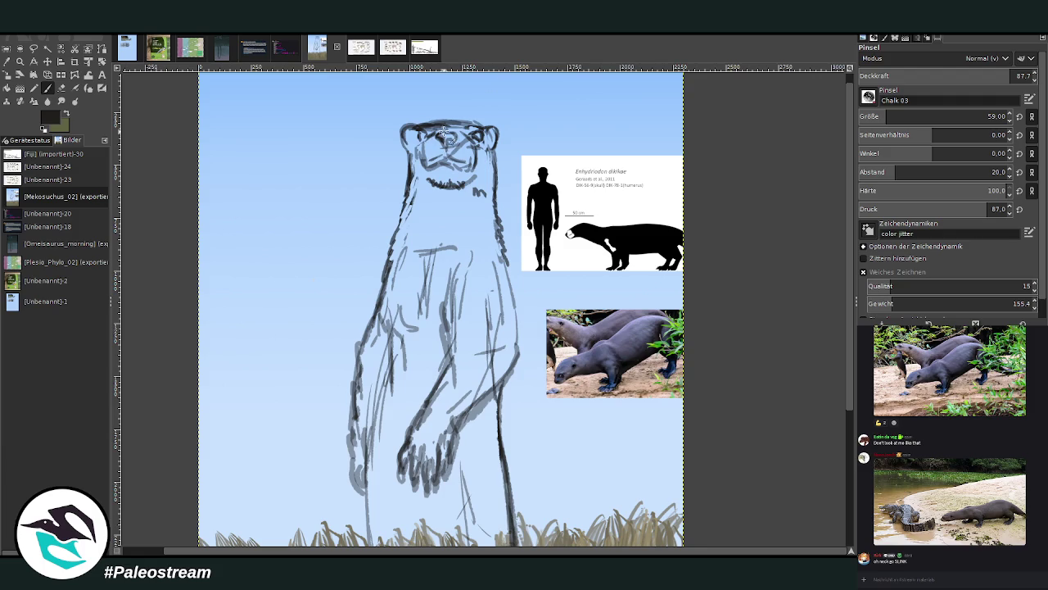
- Refine the eyes, nose and mouth, redraw the left cheek, and strengthen chest and arm lines
mouse_move(443, 141)
left_mouse_down()
mouse_move(452, 156)
mouse_move(439, 164)
mouse_move(465, 168)
mouse_move(424, 162)
left_mouse_up()
mouse_move(447, 139)
left_mouse_down()
mouse_move(425, 150)
mouse_move(427, 172)
mouse_move(473, 160)
mouse_move(424, 187)
mouse_move(446, 213)
mouse_move(482, 216)
mouse_move(456, 229)
mouse_move(413, 343)
left_mouse_up()
left_click_drag(508, 256, 524, 365)
left_click_drag(518, 300, 513, 365)
mouse_move(449, 361)
left_mouse_down()
mouse_move(438, 317)
mouse_move(407, 388)
left_mouse_up()
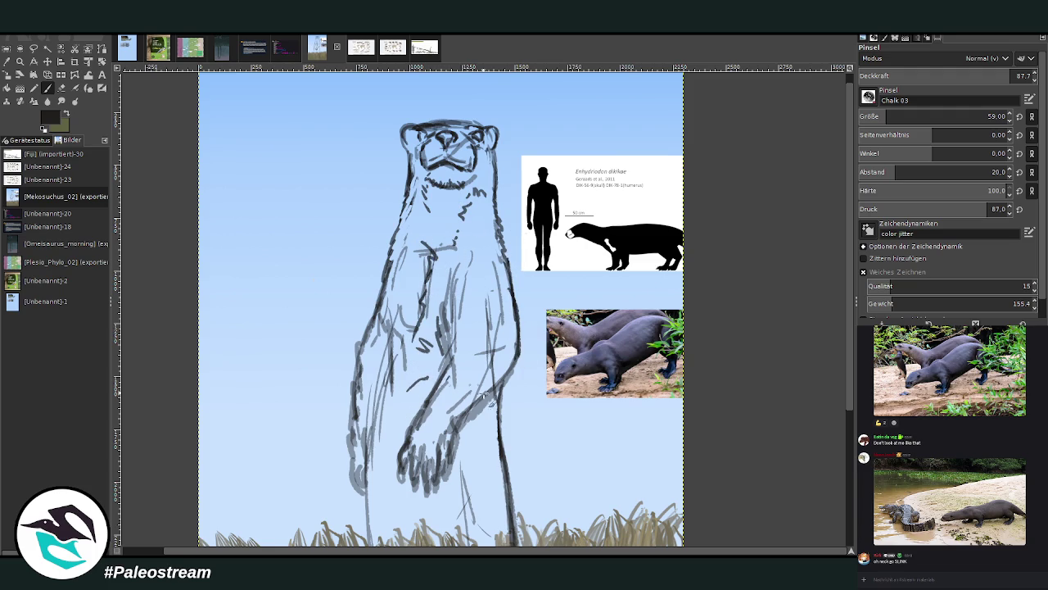
scroll(688, 260, "down", 3)
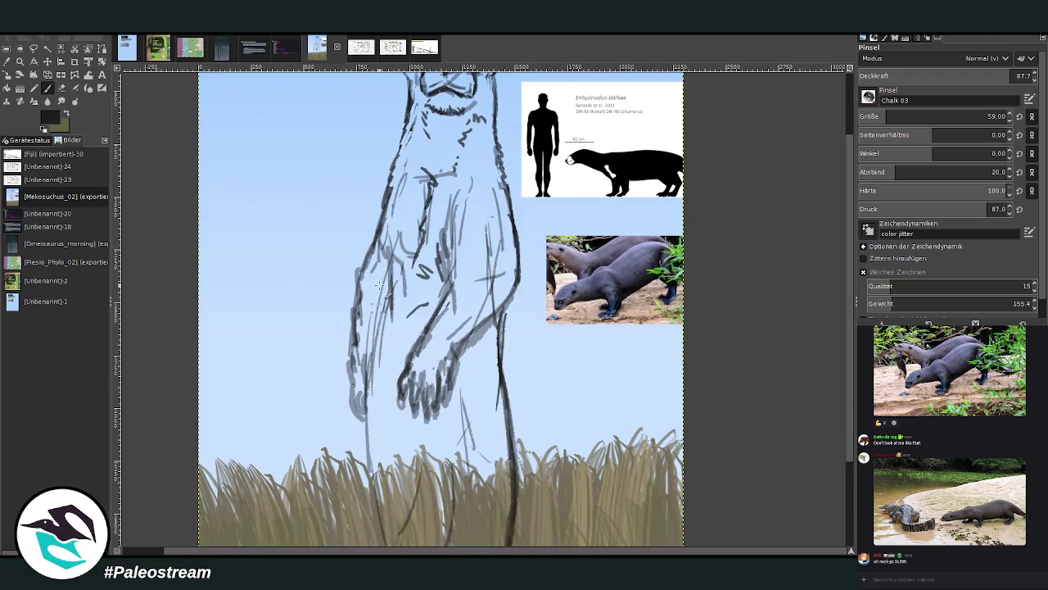
- Draw the left body and leg edge, define the paw's fingers, and line the forearm
left_click_drag(382, 277, 367, 422)
left_click_drag(365, 361, 373, 498)
mouse_move(382, 296)
left_mouse_down()
mouse_move(386, 267)
mouse_move(356, 394)
mouse_move(363, 413)
mouse_move(352, 321)
left_mouse_up()
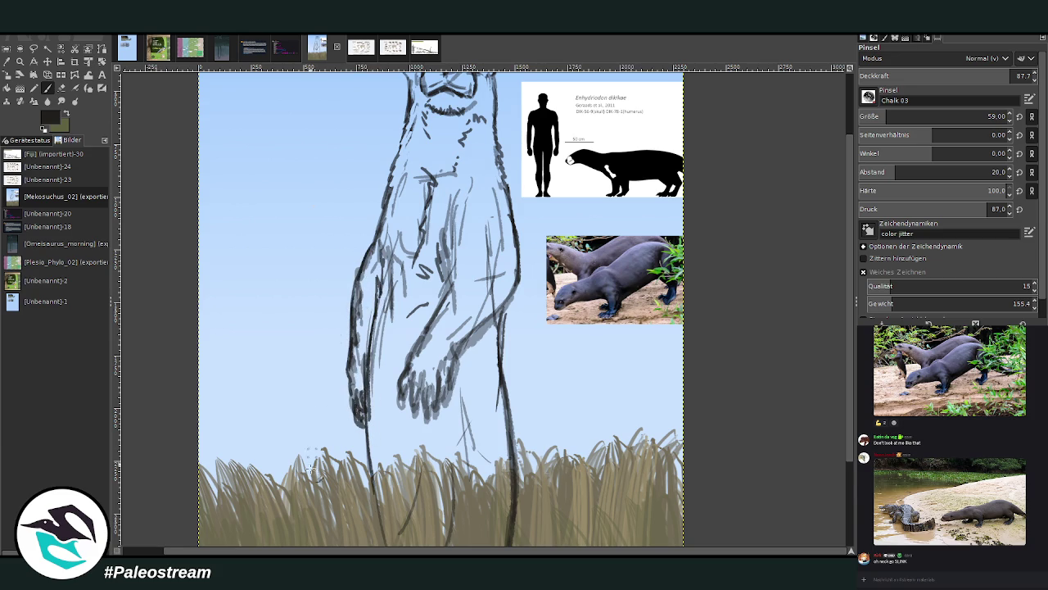
mouse_move(398, 387)
left_mouse_down()
mouse_move(410, 421)
mouse_move(422, 397)
mouse_move(439, 429)
left_mouse_up()
mouse_move(436, 392)
left_mouse_down()
mouse_move(448, 422)
mouse_move(459, 418)
left_mouse_up()
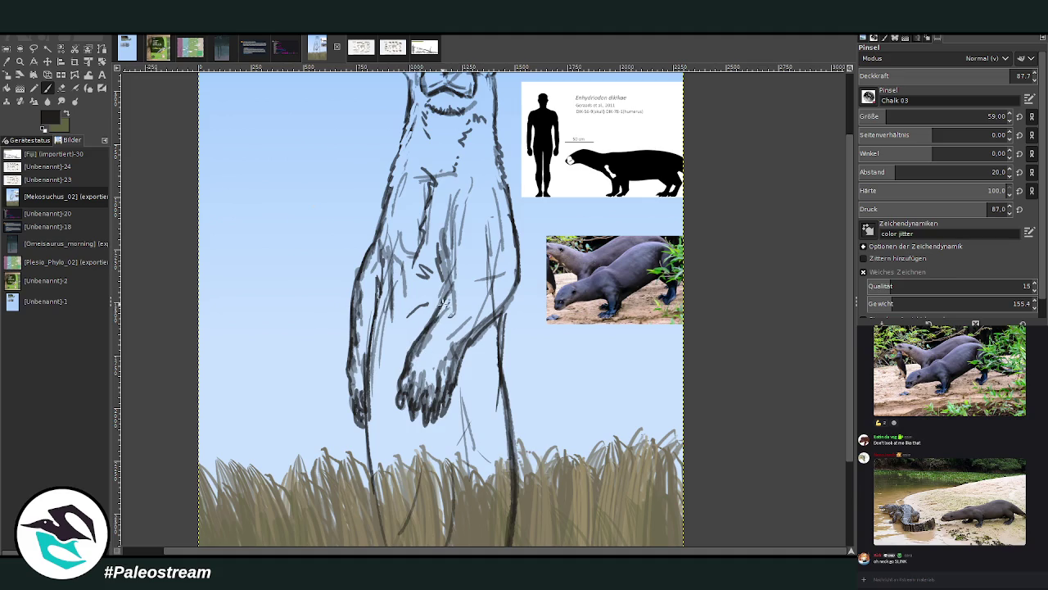
left_click_drag(450, 286, 399, 381)
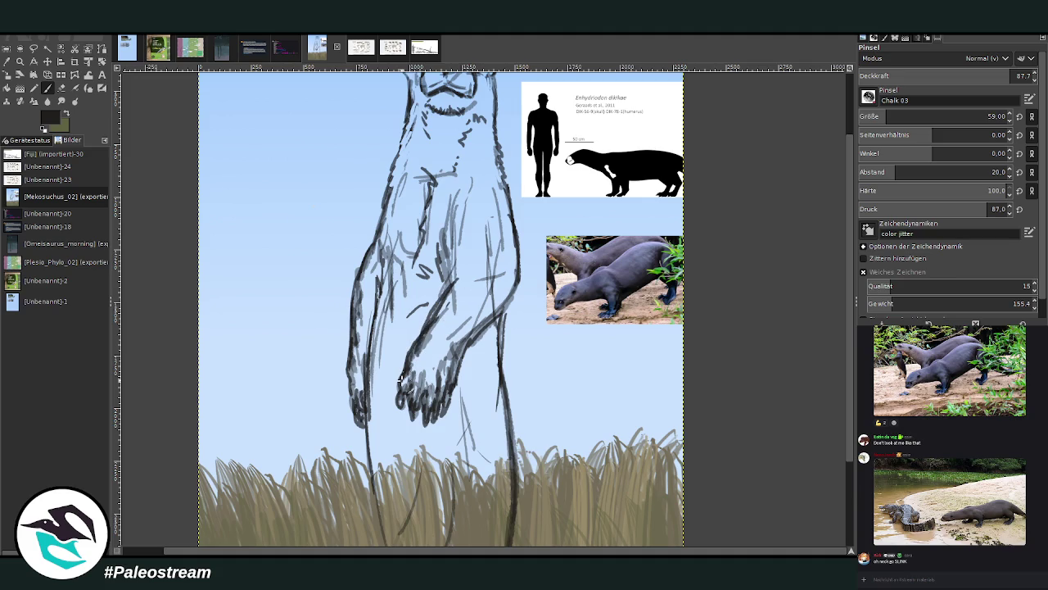
- Sharpen and darken the paw's claws and add marks across the wrist
left_click(61, 87)
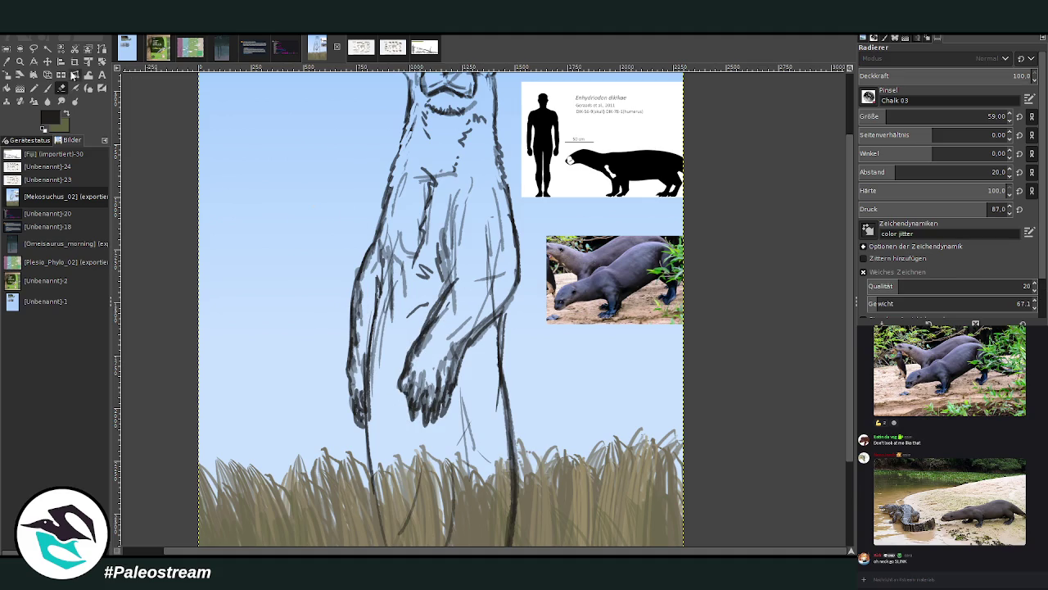
key("p")
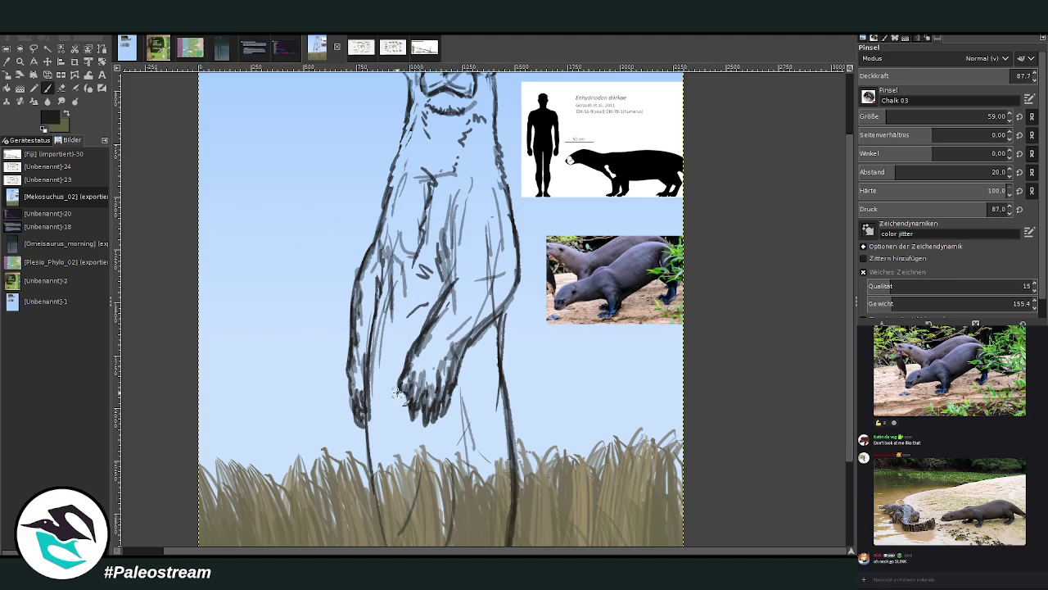
left_click_drag(410, 422, 416, 342)
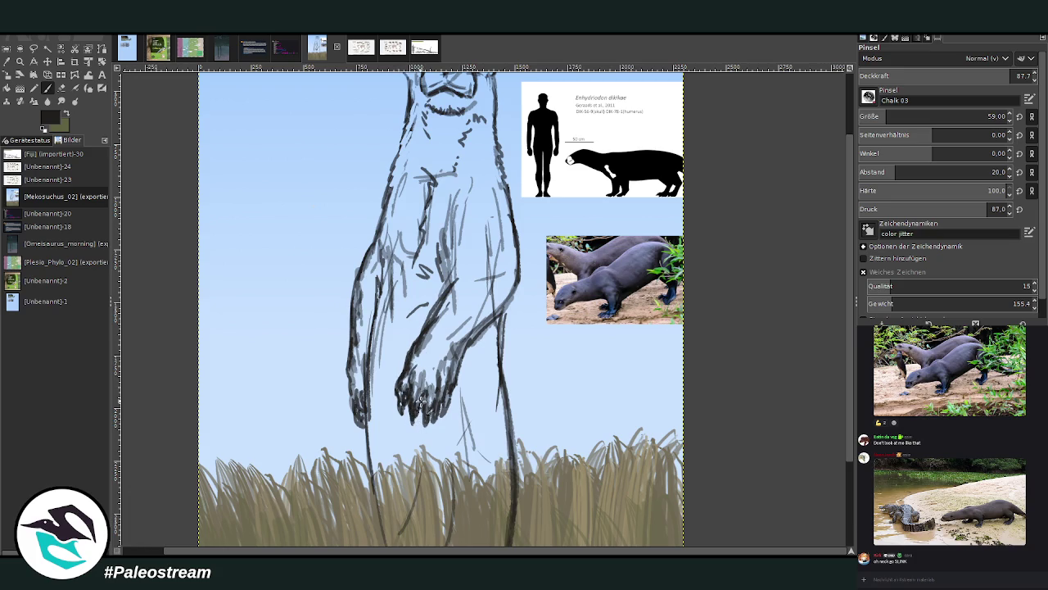
left_click_drag(425, 415, 432, 405)
mouse_move(473, 278)
left_mouse_down()
mouse_move(456, 272)
mouse_move(450, 246)
left_mouse_up()
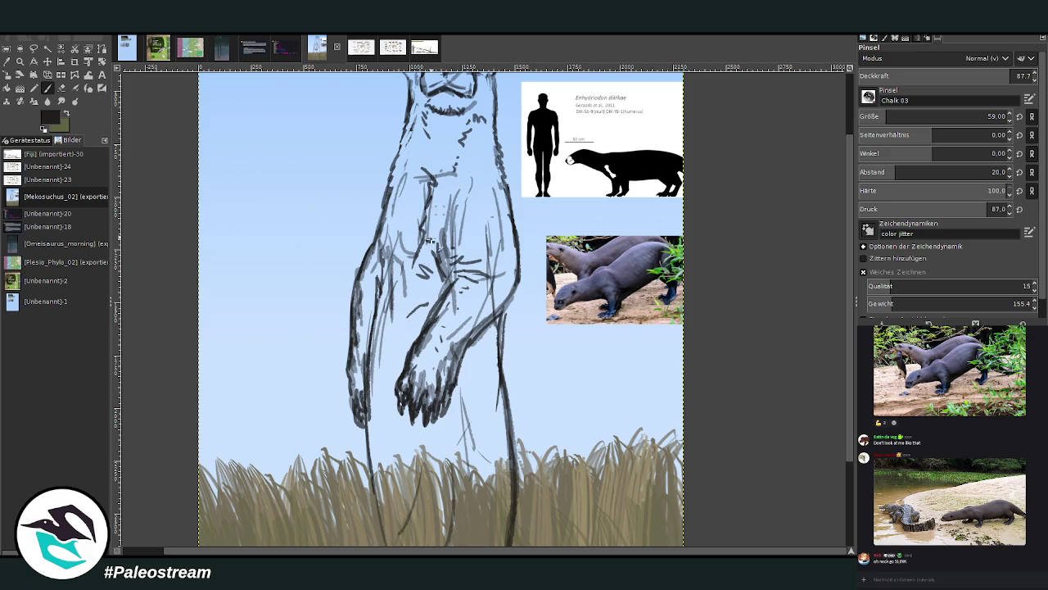
left_click_drag(437, 264, 422, 246)
- Firm up the left arm, body and right arm outlines, and draw a dark tail line
left_click_drag(361, 273, 372, 245)
left_click_drag(386, 180, 372, 261)
mouse_move(500, 173)
left_mouse_down()
mouse_move(517, 219)
mouse_move(490, 264)
left_mouse_up()
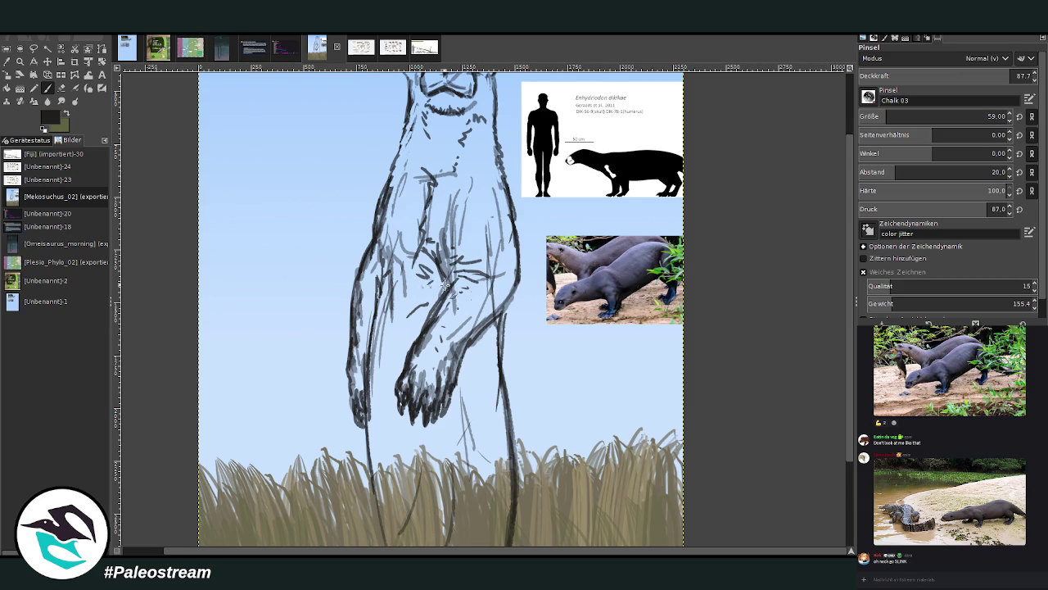
left_click_drag(509, 302, 509, 434)
scroll(481, 534, "down", 2)
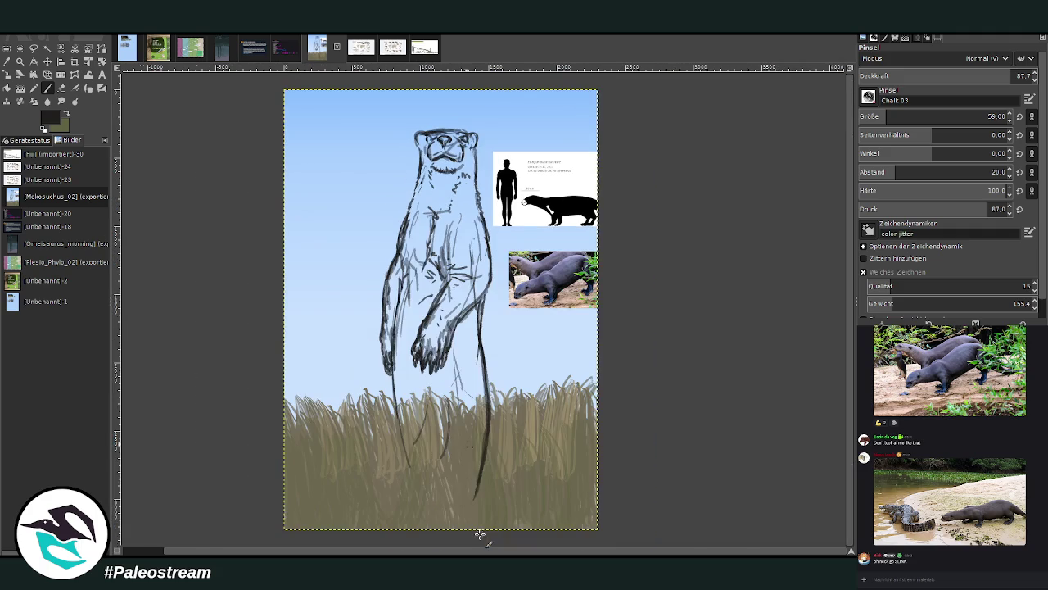
- Zoom to the otter, set the brush to 413 at 95 opacity, and paint brown over belly and chest
left_click(20, 64)
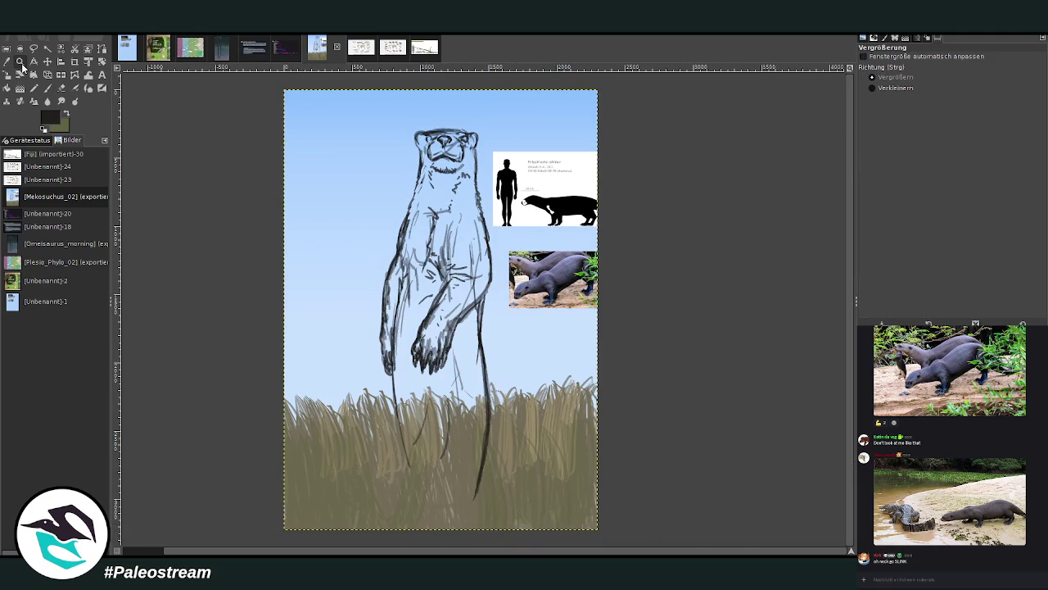
left_click_drag(377, 110, 545, 465)
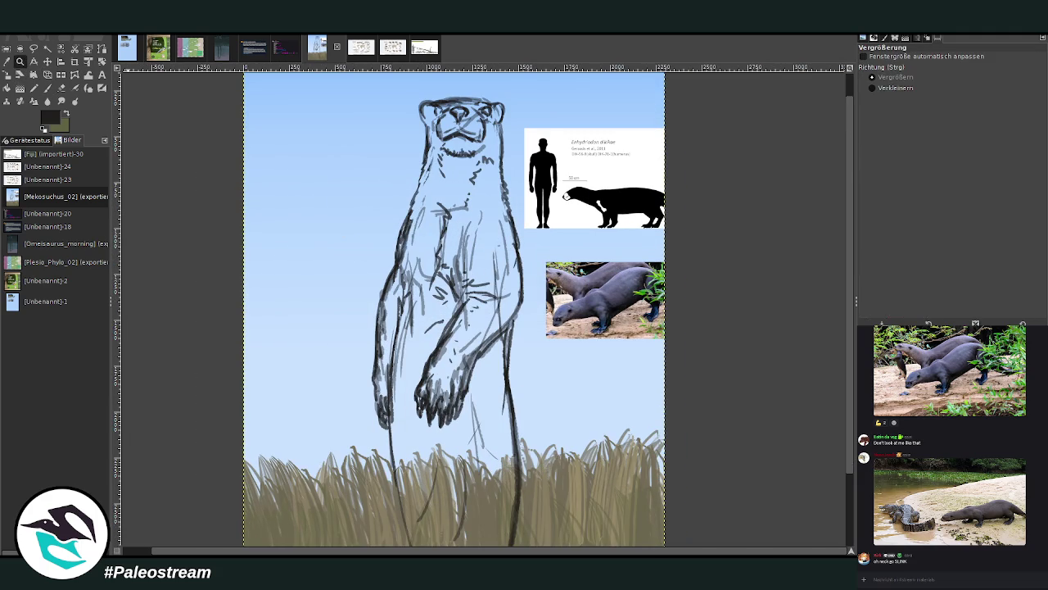
left_click(48, 90)
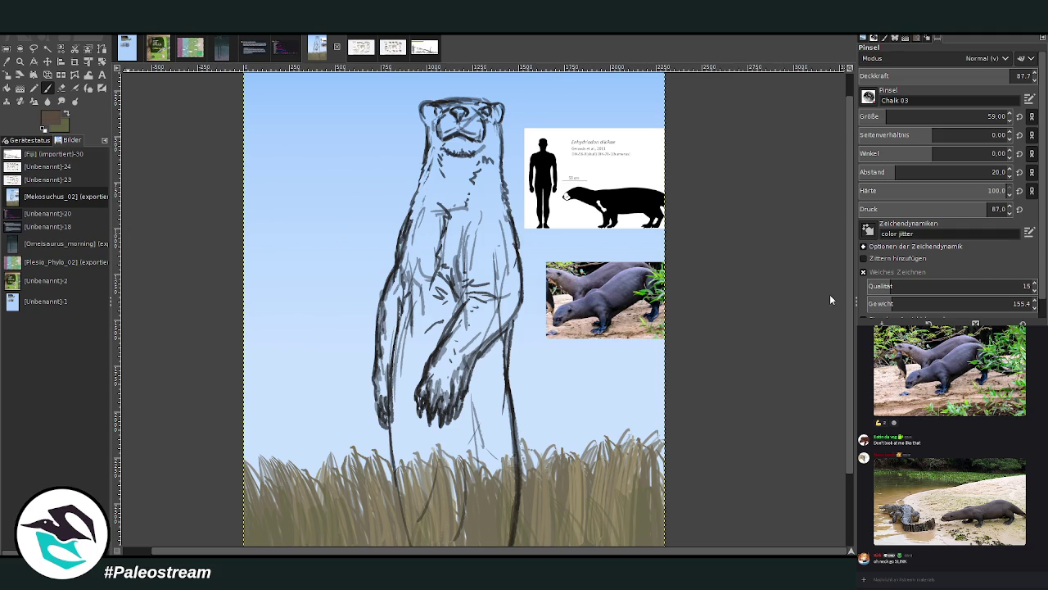
left_click_drag(885, 119, 985, 117)
left_click_drag(950, 76, 1020, 75)
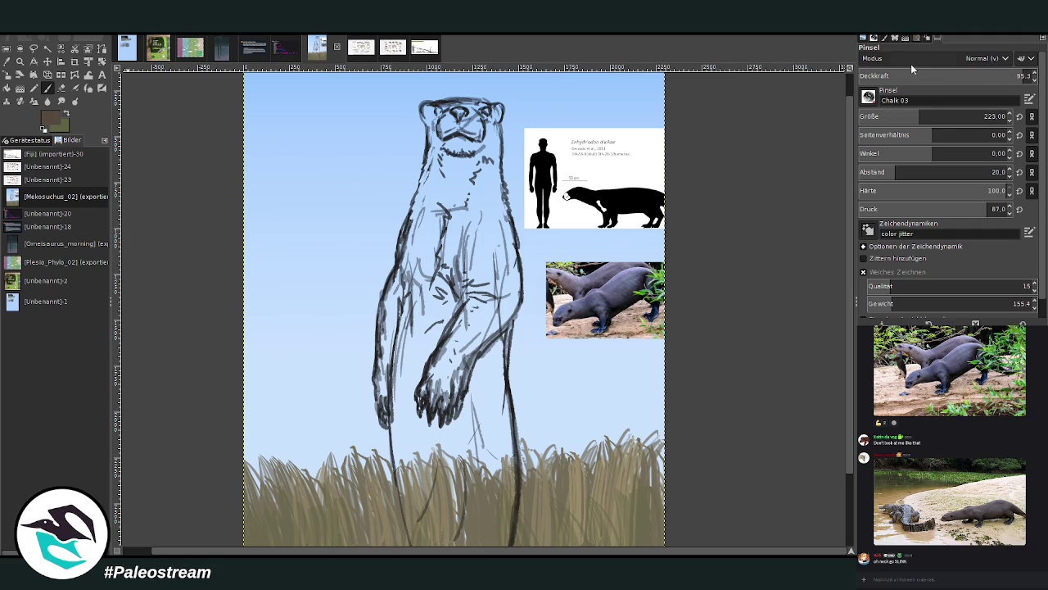
left_click_drag(926, 117, 946, 117)
mouse_move(446, 295)
left_mouse_down()
mouse_move(447, 442)
mouse_move(450, 250)
mouse_move(463, 485)
mouse_move(450, 475)
left_mouse_up()
mouse_move(459, 197)
left_mouse_down()
mouse_move(420, 281)
mouse_move(456, 152)
left_mouse_up()
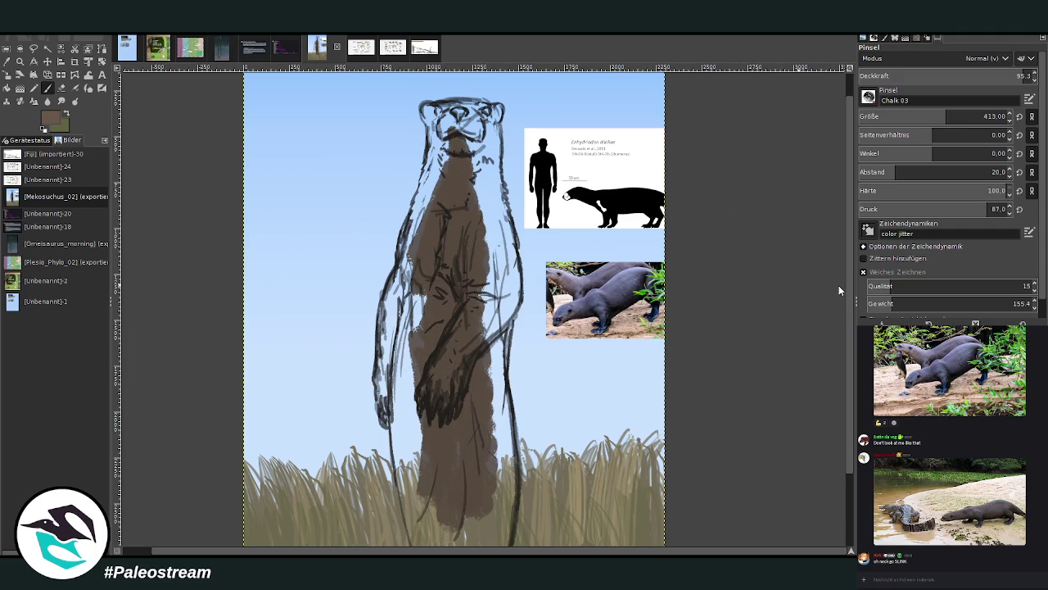
- Shrink the brush to 217 and paint brown over the neck, head and right chest
left_click(917, 117)
mouse_move(447, 238)
left_mouse_down()
mouse_move(445, 121)
mouse_move(414, 246)
left_mouse_up()
left_click_drag(458, 114, 512, 266)
mouse_move(446, 115)
left_mouse_down()
mouse_move(434, 135)
mouse_move(430, 111)
mouse_move(487, 108)
mouse_move(452, 105)
mouse_move(483, 115)
mouse_move(496, 135)
mouse_move(500, 115)
mouse_move(490, 127)
mouse_move(506, 230)
left_mouse_up()
left_click_drag(466, 135, 442, 109)
mouse_move(487, 262)
left_mouse_down()
mouse_move(490, 188)
mouse_move(503, 312)
mouse_move(483, 319)
left_mouse_up()
mouse_move(467, 221)
left_mouse_down()
mouse_move(473, 299)
mouse_move(426, 402)
mouse_move(438, 385)
mouse_move(445, 409)
mouse_move(487, 299)
mouse_move(503, 339)
mouse_move(512, 258)
mouse_move(491, 338)
left_mouse_up()
- Cover the chest sketch lines and paint the left arm, neck and shoulder brown
mouse_move(513, 301)
left_mouse_down()
mouse_move(512, 233)
mouse_move(488, 309)
left_mouse_up()
left_click_drag(509, 201, 509, 238)
mouse_move(427, 226)
left_mouse_down()
mouse_move(382, 417)
mouse_move(389, 288)
mouse_move(393, 348)
left_mouse_up()
left_click_drag(402, 299, 389, 370)
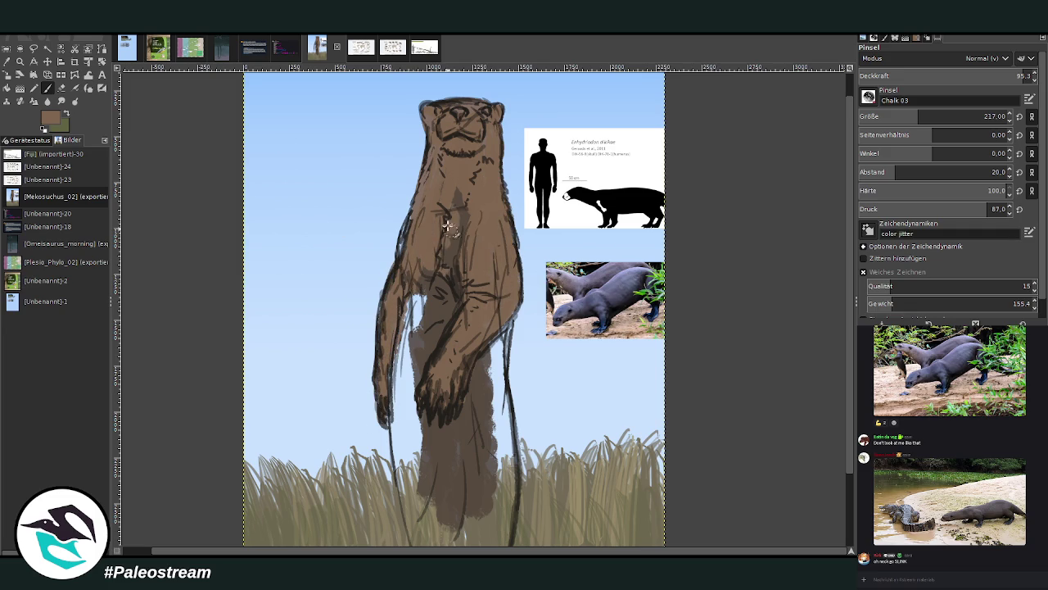
left_click_drag(450, 230, 476, 193)
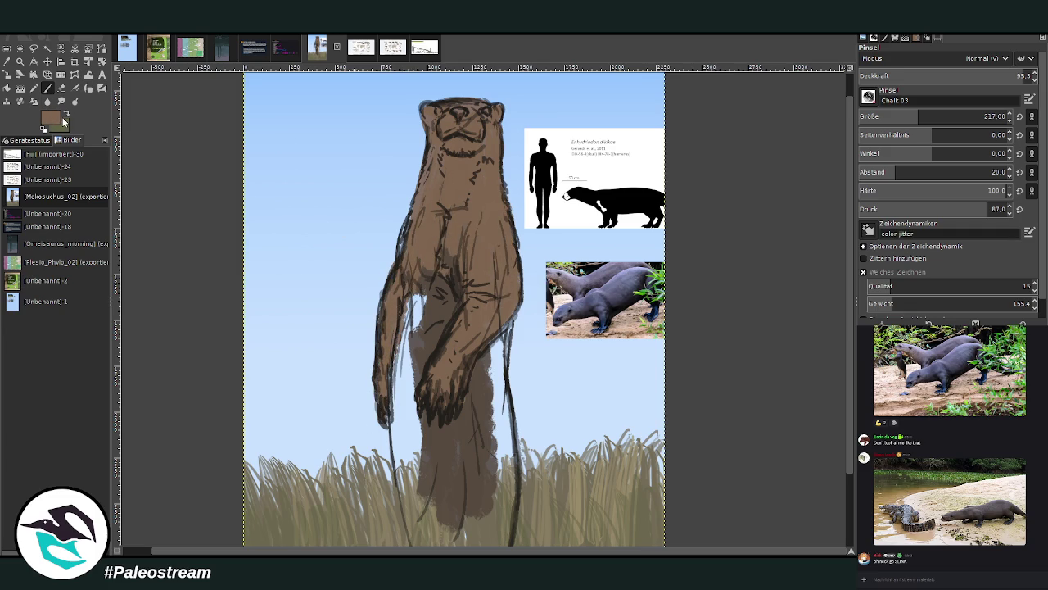
mouse_move(401, 255)
left_mouse_down()
mouse_move(433, 168)
mouse_move(432, 193)
mouse_move(421, 164)
mouse_move(479, 197)
mouse_move(492, 135)
mouse_move(472, 208)
mouse_move(498, 201)
mouse_move(492, 128)
left_mouse_up()
mouse_move(429, 143)
left_mouse_down()
mouse_move(431, 109)
mouse_move(485, 121)
left_mouse_up()
- Fill the remaining light gaps around the forearm, belly, lower body and legs with brown
left_click_drag(488, 397, 495, 340)
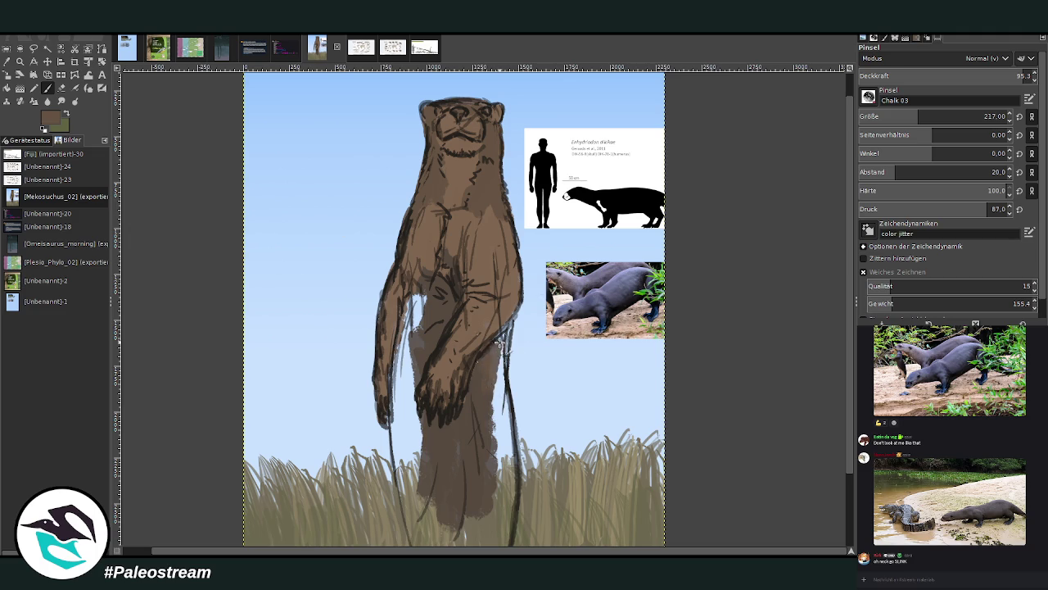
left_click_drag(490, 418, 512, 319)
mouse_move(491, 354)
left_mouse_down()
mouse_move(497, 511)
mouse_move(509, 525)
left_mouse_up()
mouse_move(499, 468)
left_mouse_down()
mouse_move(502, 537)
mouse_move(514, 418)
left_mouse_up()
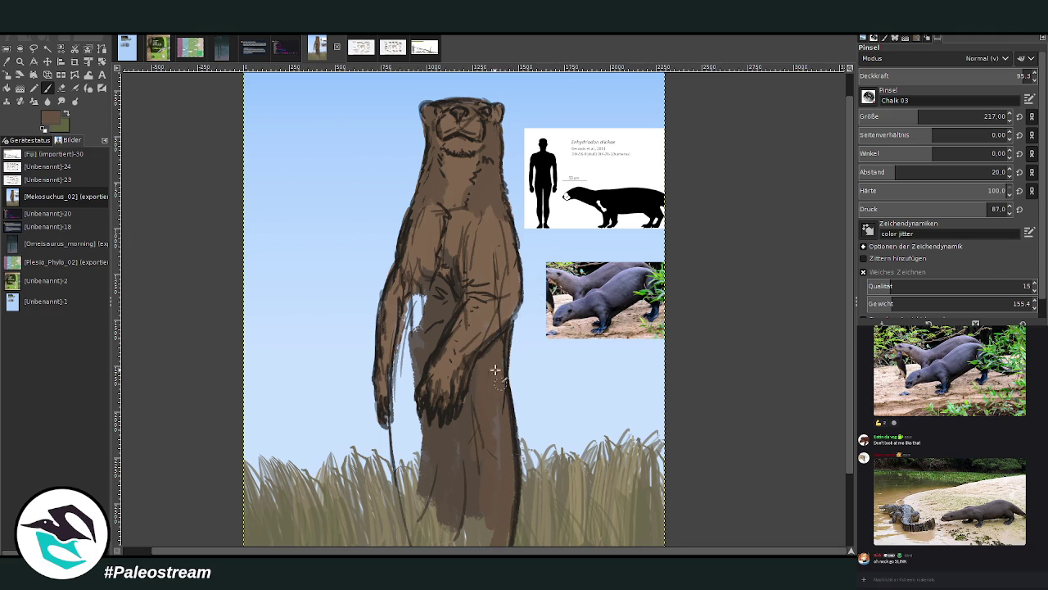
mouse_move(422, 414)
left_mouse_down()
mouse_move(446, 533)
mouse_move(412, 497)
mouse_move(401, 365)
mouse_move(414, 532)
mouse_move(398, 456)
mouse_move(413, 298)
left_mouse_up()
mouse_move(409, 336)
left_mouse_down()
mouse_move(414, 299)
mouse_move(417, 408)
left_mouse_up()
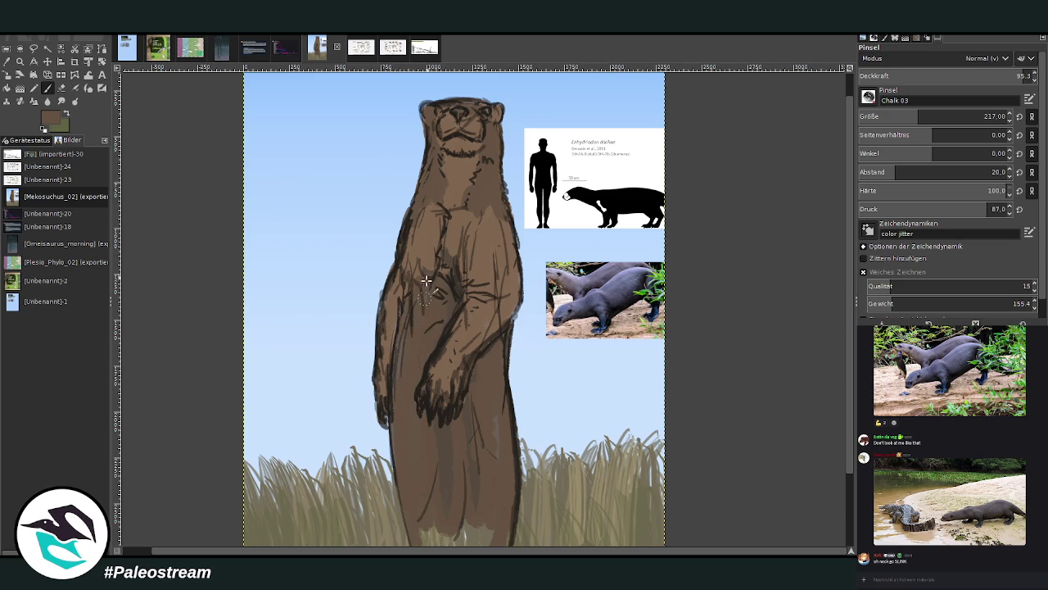
mouse_move(506, 330)
left_mouse_down()
mouse_move(468, 362)
mouse_move(456, 481)
mouse_move(463, 533)
mouse_move(483, 511)
left_mouse_up()
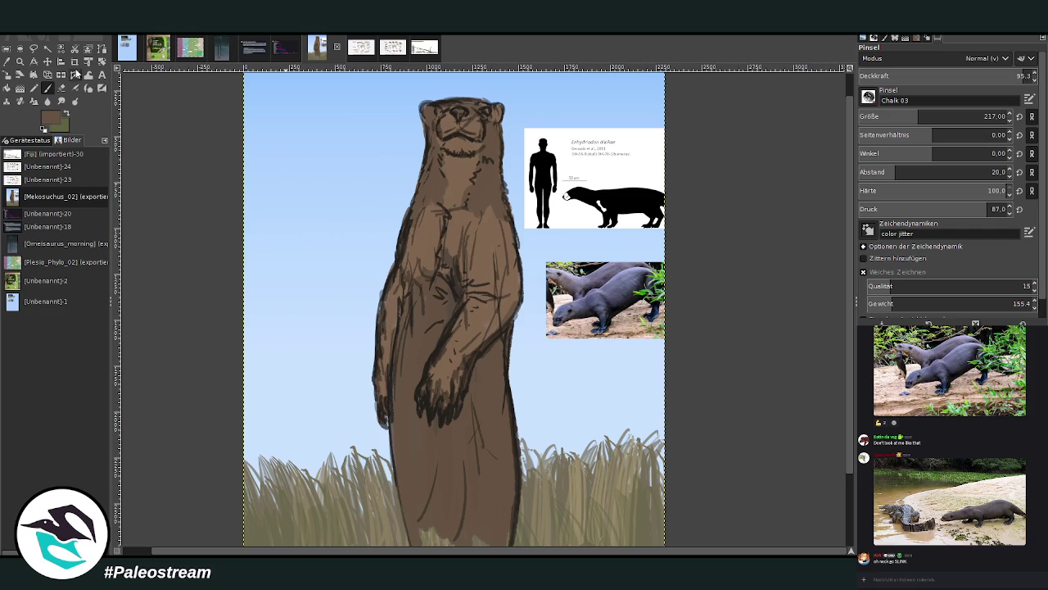
- Swap to light tan and paint a cream patch across the otter's chest
key("x")
mouse_move(452, 215)
left_mouse_down()
mouse_move(426, 238)
mouse_move(475, 206)
mouse_move(428, 240)
mouse_move(420, 212)
left_mouse_up()
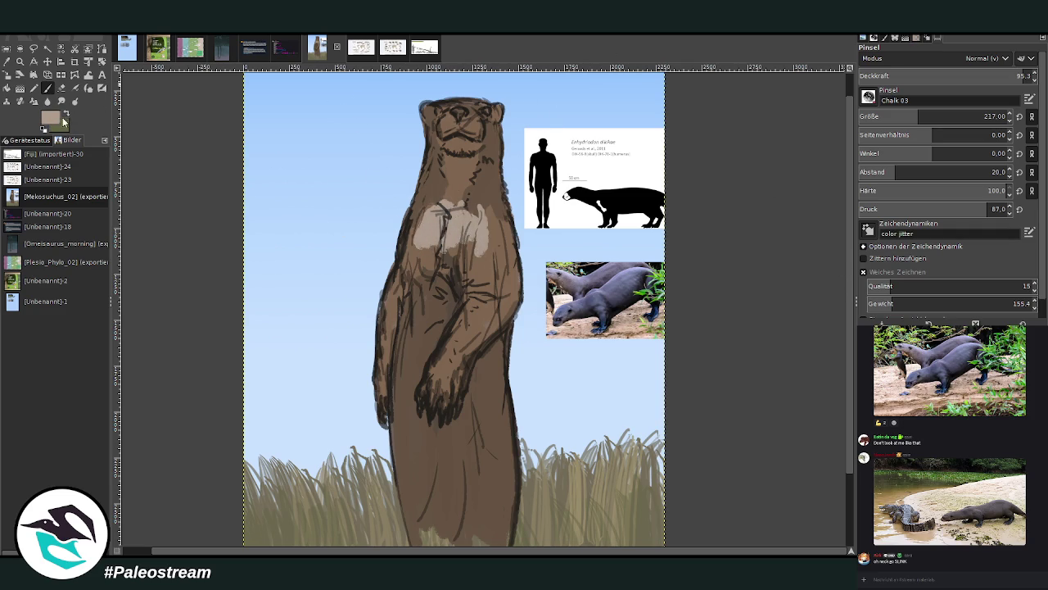
mouse_move(443, 217)
left_mouse_down()
mouse_move(479, 215)
mouse_move(426, 221)
mouse_move(434, 236)
mouse_move(459, 220)
mouse_move(471, 270)
mouse_move(439, 217)
mouse_move(413, 274)
mouse_move(439, 245)
mouse_move(435, 266)
mouse_move(450, 197)
mouse_move(418, 221)
mouse_move(486, 218)
mouse_move(483, 271)
mouse_move(459, 288)
left_mouse_up()
- At 47.6 opacity, shade the chest edges, head side, flank and arm darker; enlarge the brush to 342
left_click(927, 72)
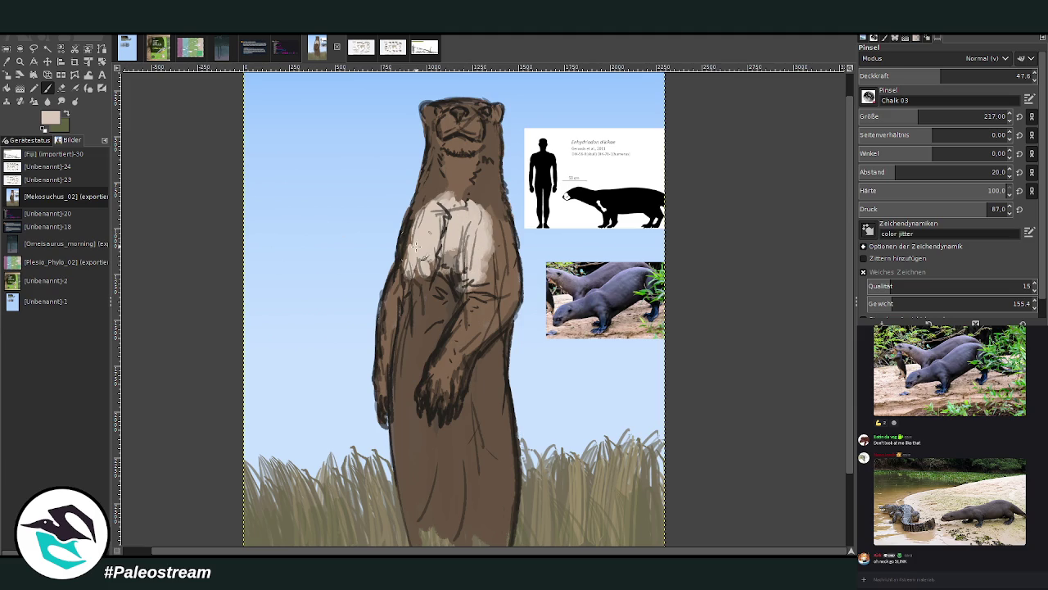
mouse_move(485, 168)
left_mouse_down()
mouse_move(482, 198)
mouse_move(503, 237)
mouse_move(480, 305)
left_mouse_up()
mouse_move(490, 225)
left_mouse_down()
mouse_move(503, 272)
mouse_move(476, 182)
mouse_move(417, 214)
mouse_move(434, 156)
mouse_move(470, 193)
mouse_move(488, 133)
mouse_move(433, 123)
mouse_move(432, 146)
left_mouse_up()
left_click_drag(483, 125, 488, 158)
left_click_drag(409, 213, 393, 351)
left_click_drag(500, 270, 449, 353)
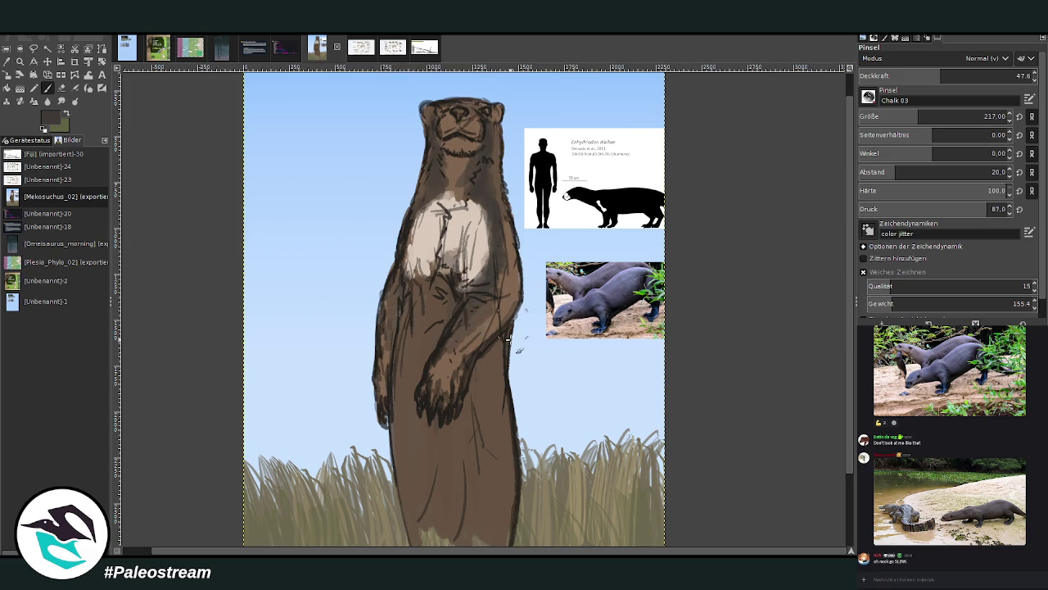
left_click_drag(932, 115, 938, 115)
left_click_drag(940, 74, 999, 74)
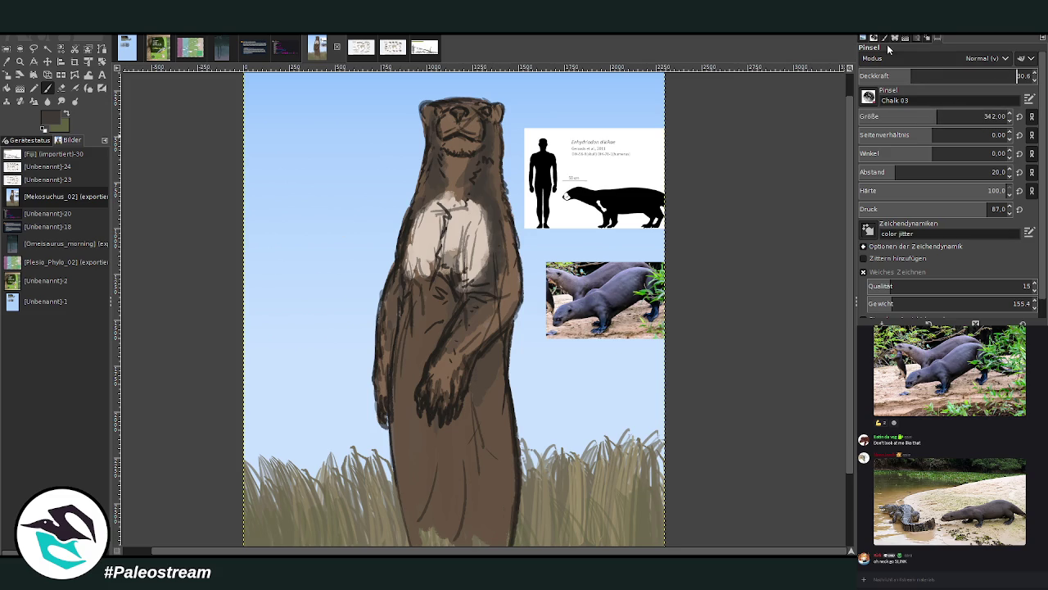
- Darken the otter's lower right body and belly with dark strokes
left_click_drag(491, 382, 480, 492)
left_click_drag(503, 424, 493, 502)
left_click_drag(496, 379, 500, 541)
left_click_drag(489, 471, 468, 542)
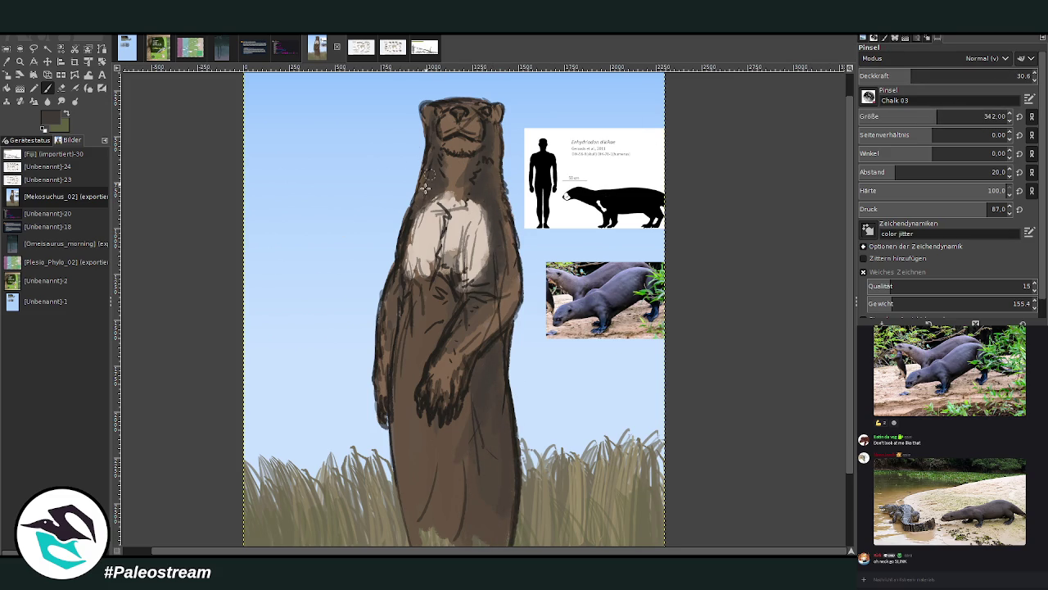
- With lower opacity, light grey and brush size 65, paint a pale patch over chin and mouth
left_click_drag(907, 76, 887, 76)
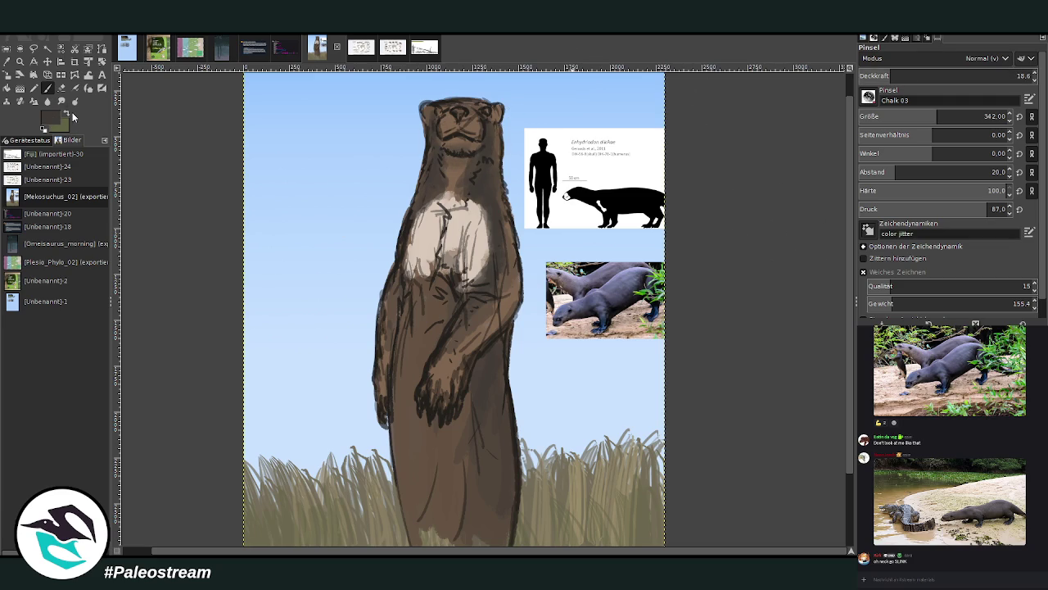
left_click(961, 76)
left_click_drag(902, 121, 887, 121)
left_click_drag(448, 146, 475, 149)
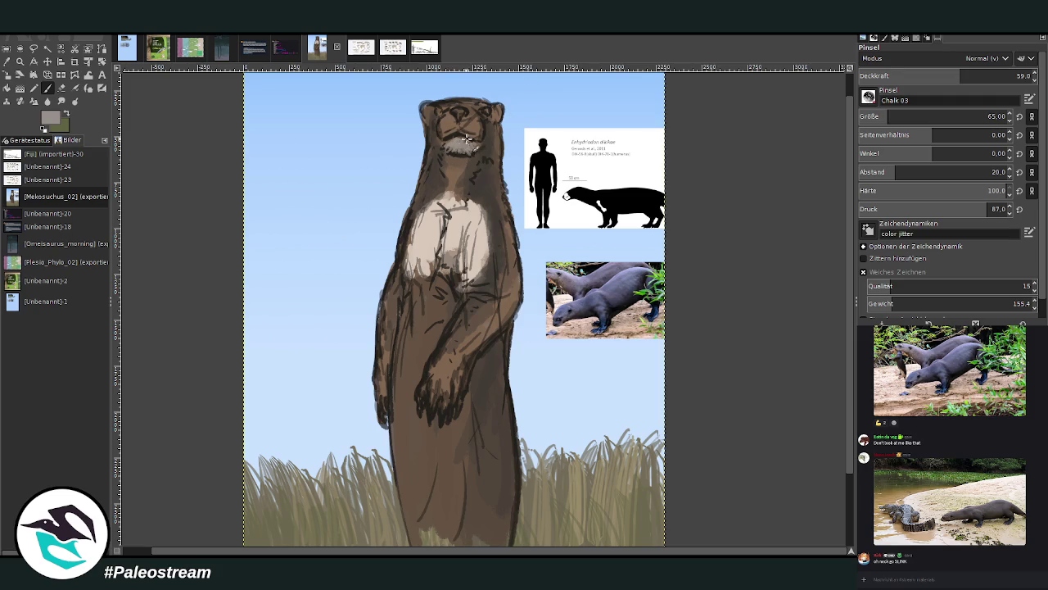
left_click_drag(467, 146, 464, 153)
- Undo the last chin stroke and darken fur around eyes, forehead and throat in dark grey-brown
key("ctrl+z")
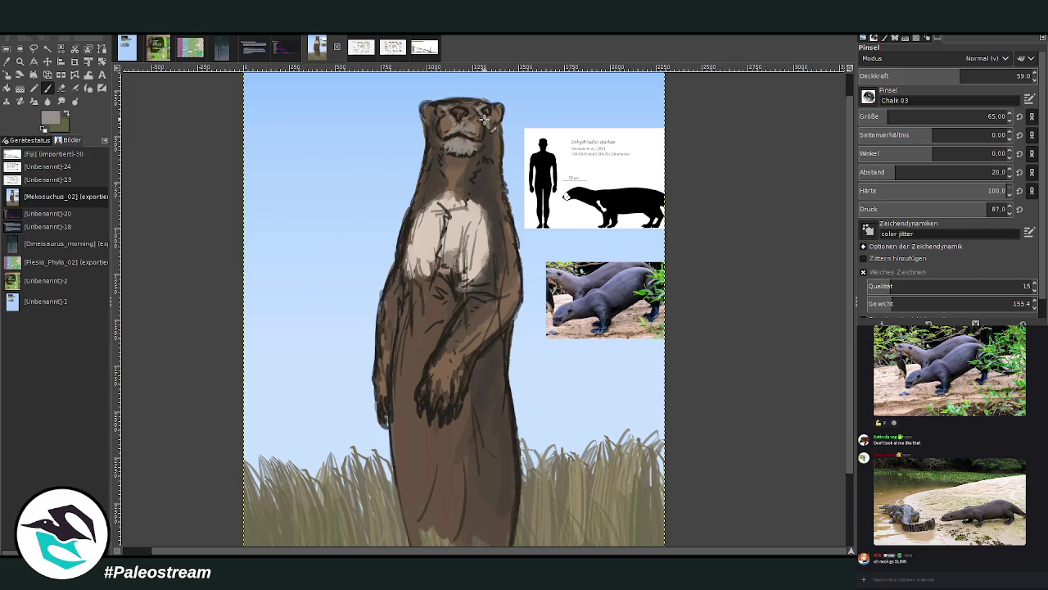
left_click_drag(436, 112, 440, 119)
left_click(499, 223, "ctrl")
left_click(1018, 75)
mouse_move(443, 112)
left_mouse_down()
mouse_move(442, 133)
mouse_move(480, 136)
mouse_move(469, 101)
mouse_move(495, 196)
left_mouse_up()
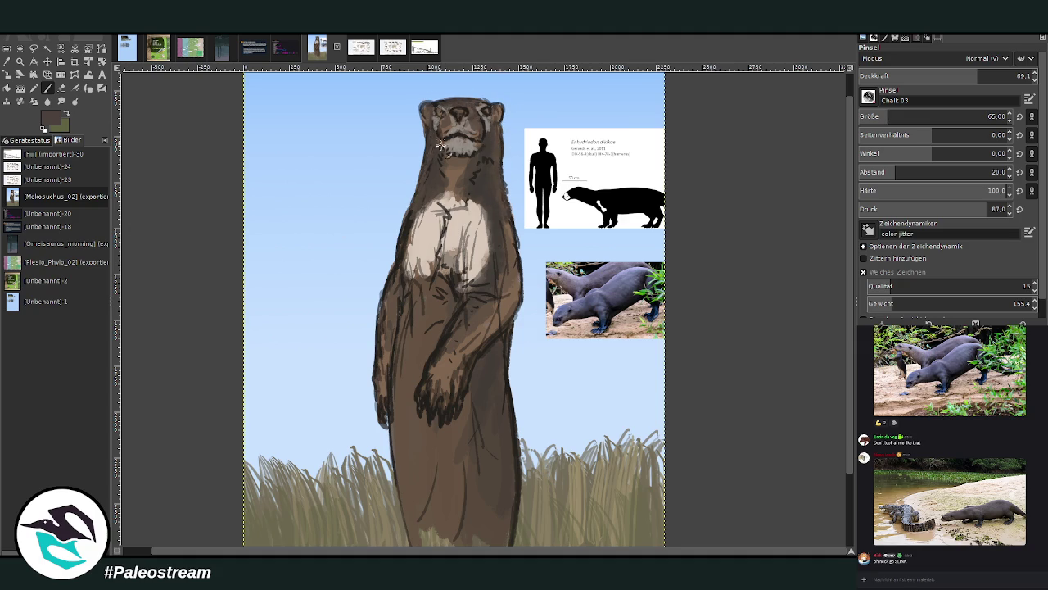
left_click_drag(447, 191, 475, 154)
left_click_drag(901, 117, 950, 116)
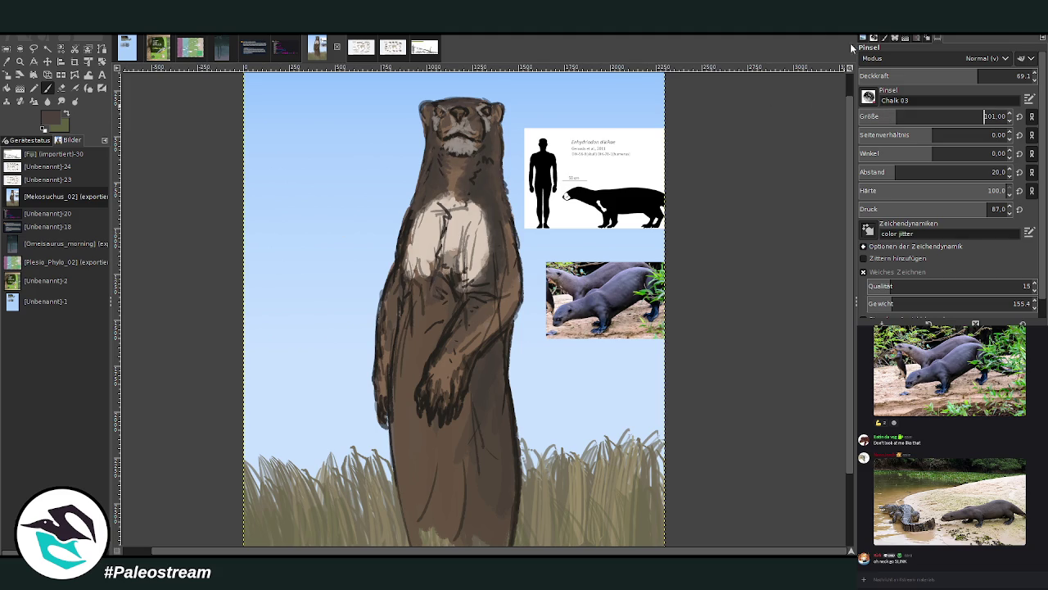
- Brush brown over the foreleg, then rework the belly and left body contour in greyish brown
left_click_drag(436, 321, 405, 304)
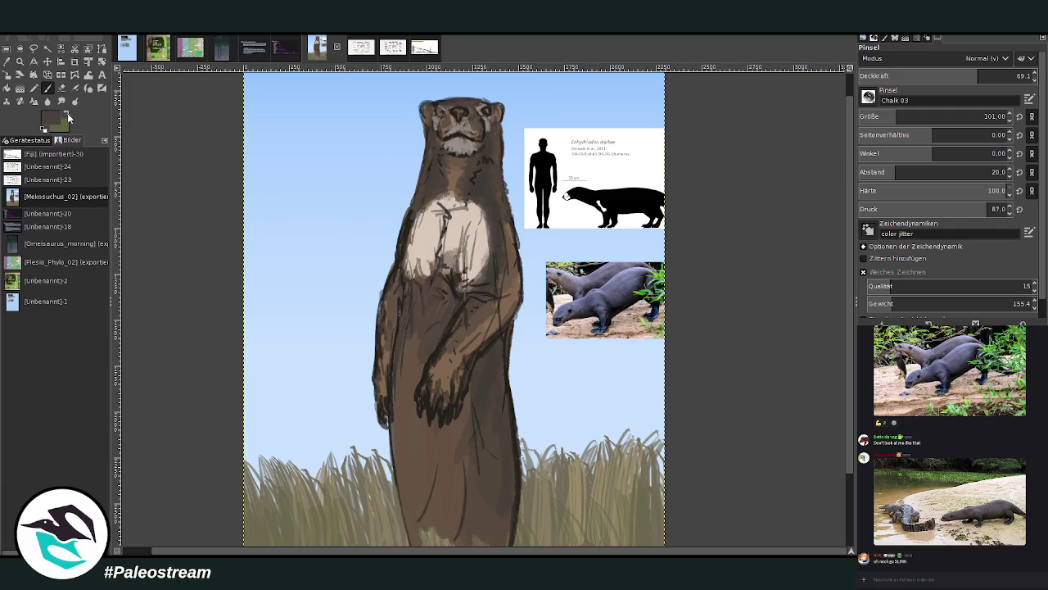
left_click(832, 292, "ctrl")
left_click_drag(460, 276, 441, 271)
left_click_drag(421, 316, 409, 336)
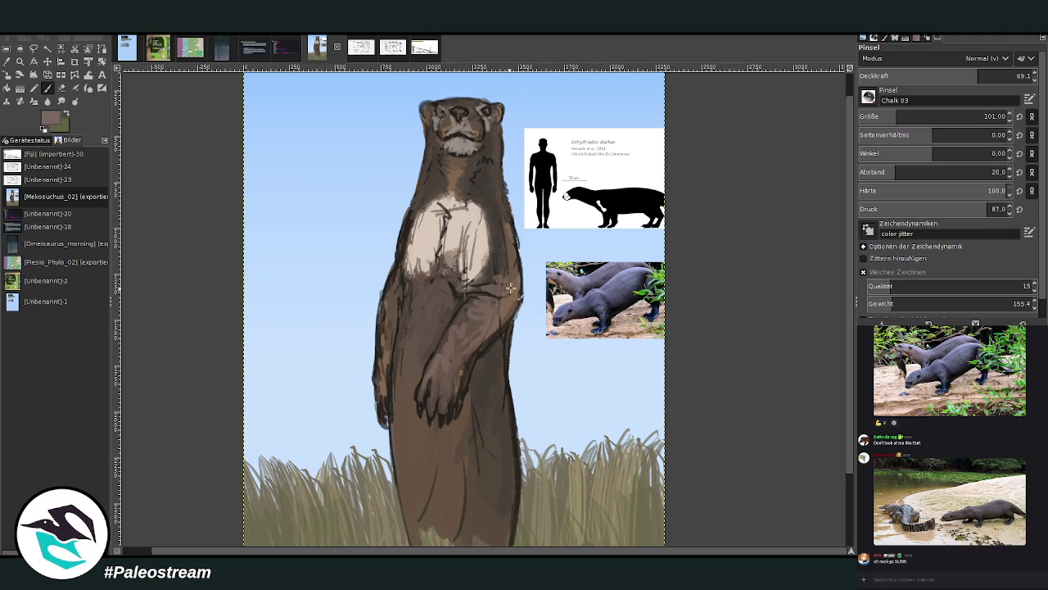
mouse_move(386, 287)
left_mouse_down()
mouse_move(384, 408)
mouse_move(394, 272)
mouse_move(413, 347)
mouse_move(461, 205)
mouse_move(488, 219)
mouse_move(487, 257)
mouse_move(410, 275)
mouse_move(440, 185)
mouse_move(471, 192)
mouse_move(465, 168)
mouse_move(452, 188)
mouse_move(467, 198)
mouse_move(445, 223)
left_mouse_up()
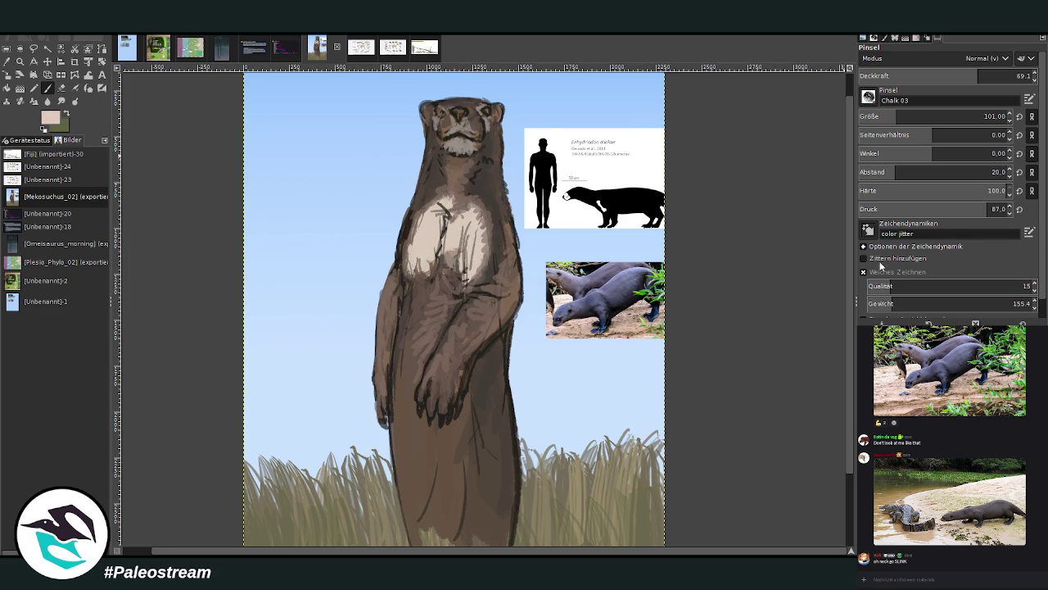
- Brighten the chest and lower chest with light pink chalk, then zoom out
mouse_move(441, 219)
left_mouse_down()
mouse_move(457, 229)
mouse_move(442, 255)
mouse_move(467, 224)
mouse_move(473, 247)
mouse_move(455, 264)
mouse_move(475, 258)
mouse_move(426, 248)
mouse_move(450, 288)
mouse_move(443, 307)
left_mouse_up()
mouse_move(438, 244)
left_mouse_down()
mouse_move(433, 268)
mouse_move(418, 254)
mouse_move(471, 262)
mouse_move(462, 282)
mouse_move(448, 274)
mouse_move(469, 287)
left_mouse_up()
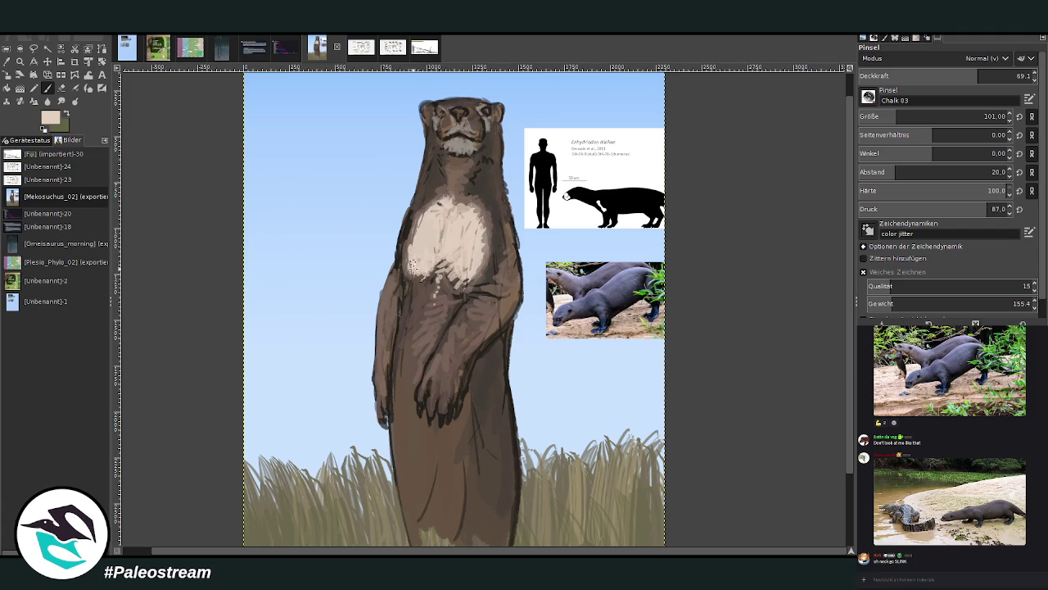
key("minus")
key("minus")
key("minus")
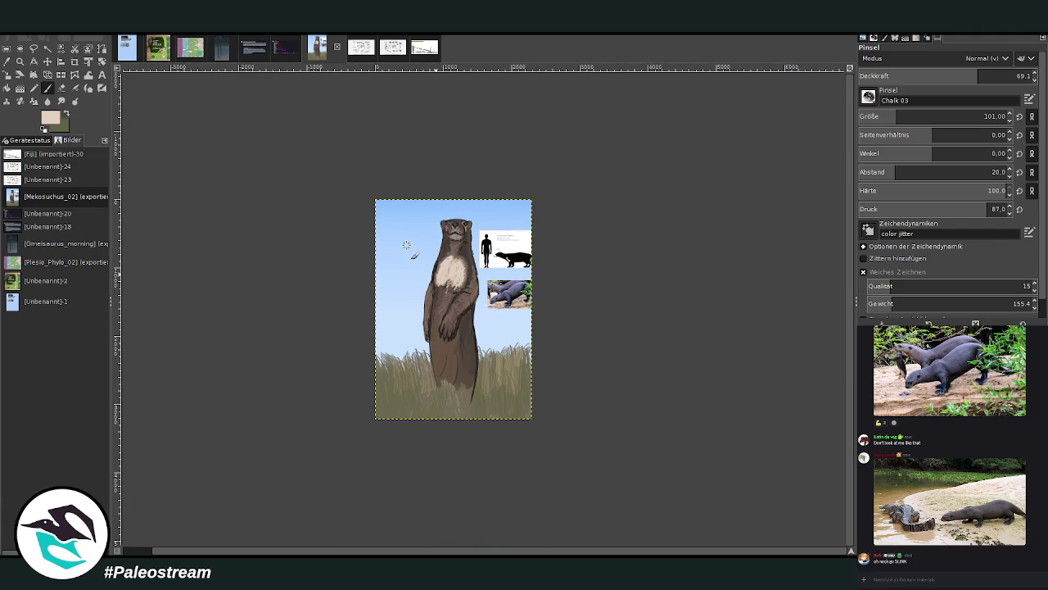
- Zoom in on the head and set a dark grey-brown colour with higher opacity and brush size 32
key("z")
left_click_drag(426, 213, 507, 333)
mouse_move(578, 296)
left_mouse_down()
mouse_move(592, 459)
mouse_move(117, 422)
left_mouse_up()
left_click(47, 88)
left_click(459, 246, "ctrl")
left_click(1004, 75)
left_click_drag(896, 116, 877, 116)
- Touch up fur beside the eyes and add light fur strokes on both cheeks
left_click_drag(514, 152, 513, 146)
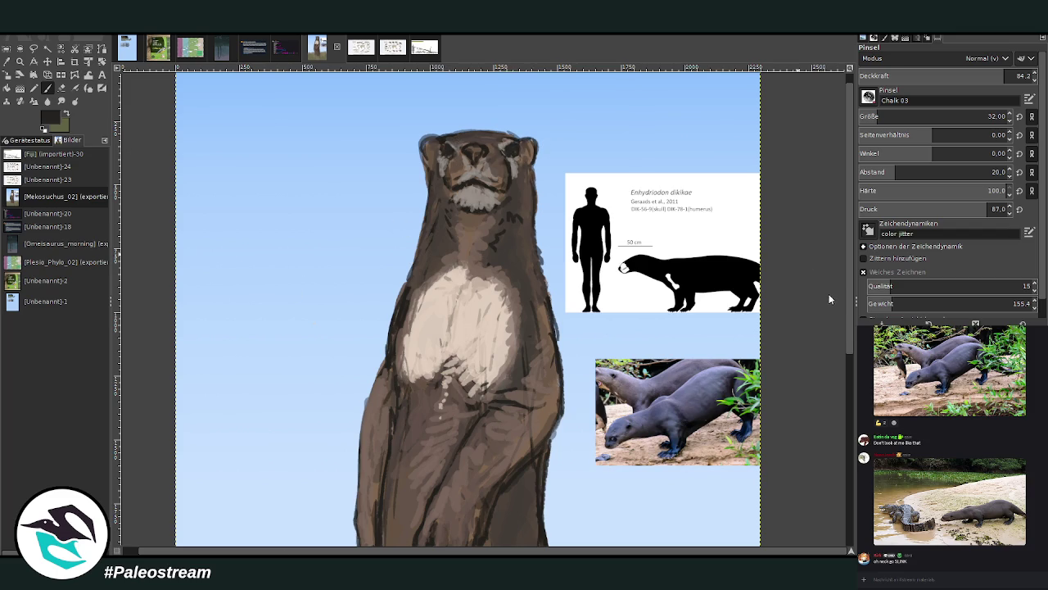
scroll(942, 116, "up", 8)
left_click_drag(445, 165, 440, 157)
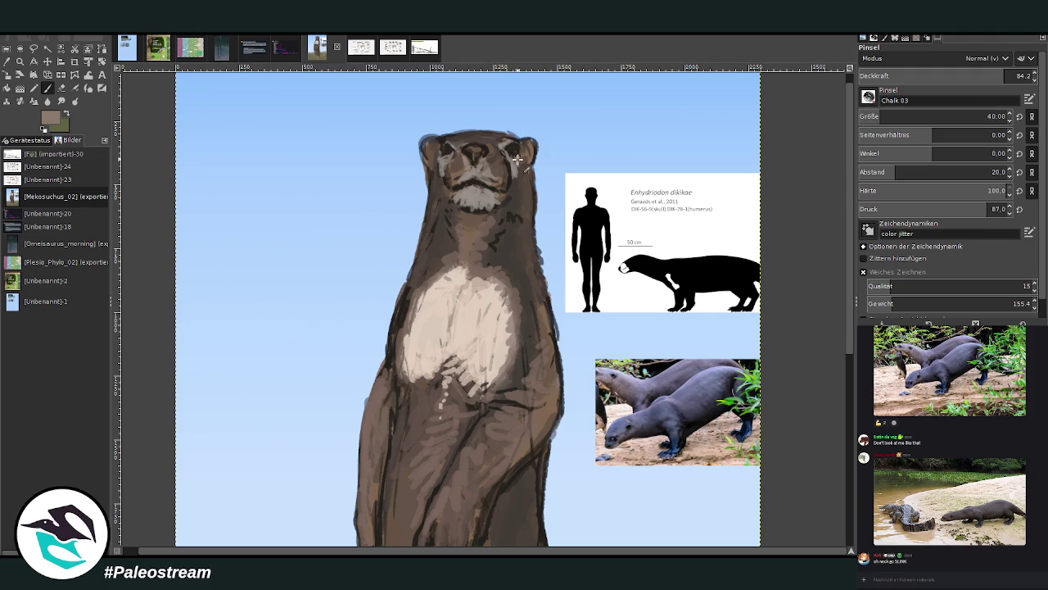
left_click_drag(517, 168, 525, 179)
left_click_drag(430, 172, 440, 179)
left_click_drag(521, 176, 533, 197)
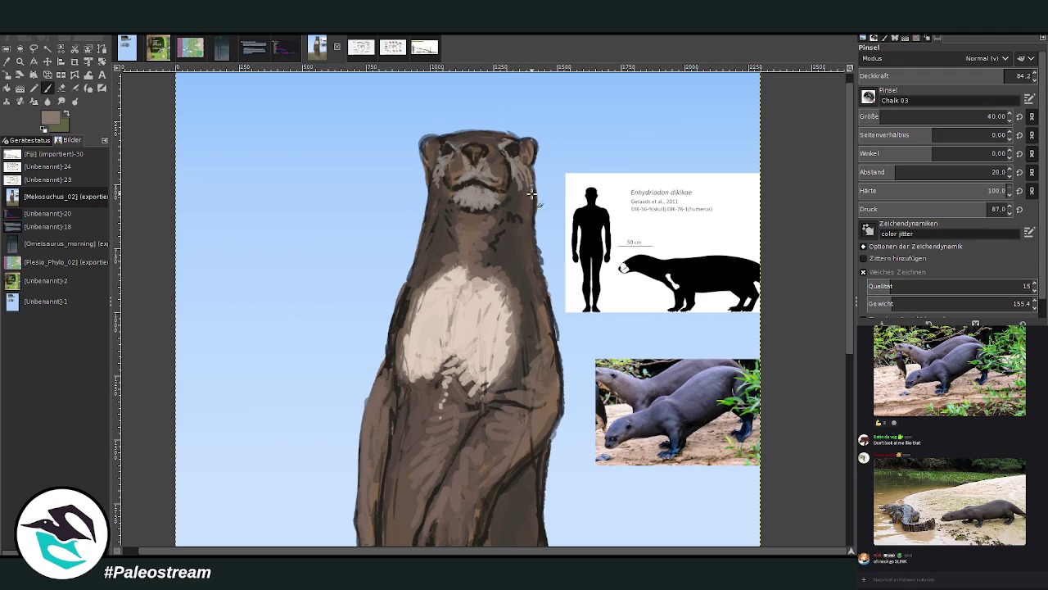
mouse_move(428, 185)
left_mouse_down()
mouse_move(442, 200)
mouse_move(432, 175)
left_mouse_up()
- With dark brown at brush size 12, mark around both eyes and draw a whisker
left_click(64, 117)
left_click(873, 116)
left_click_drag(517, 147, 516, 152)
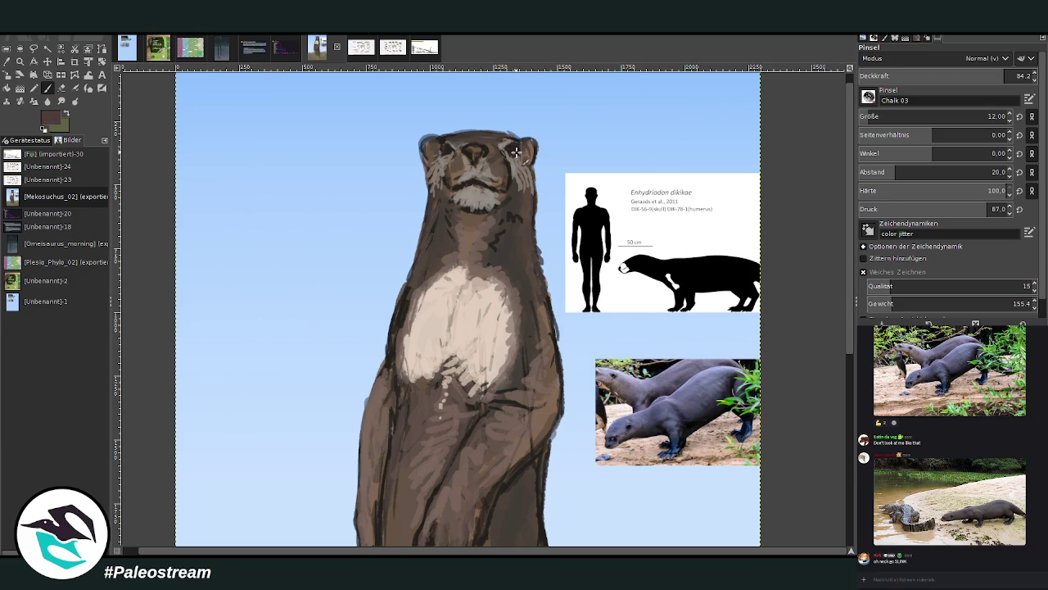
left_click_drag(443, 152, 439, 146)
left_click_drag(542, 199, 532, 188)
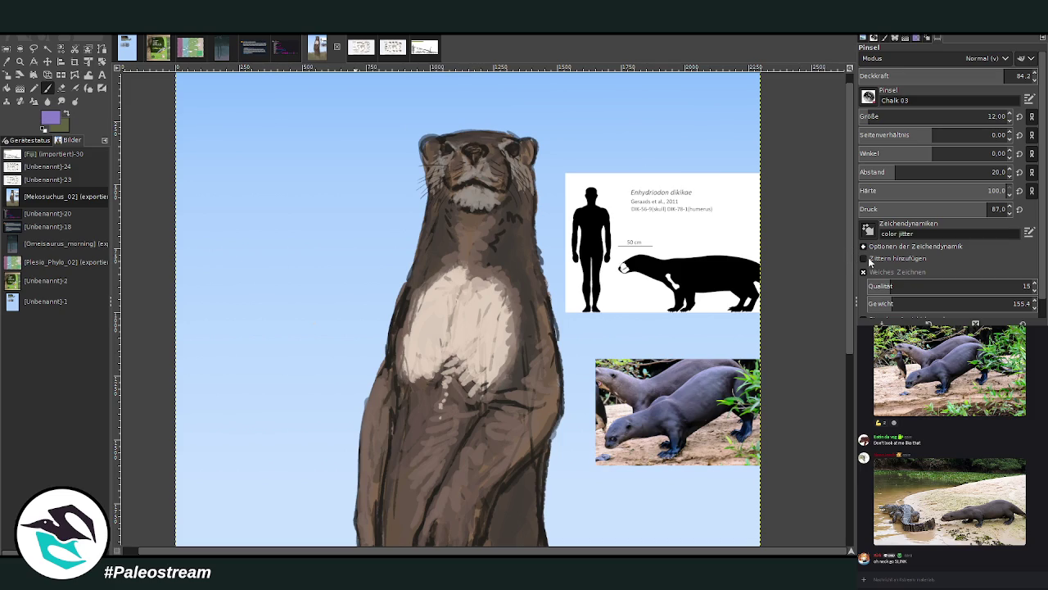
scroll(868, 116, "up", 6)
scroll(420, 162, "down", 3)
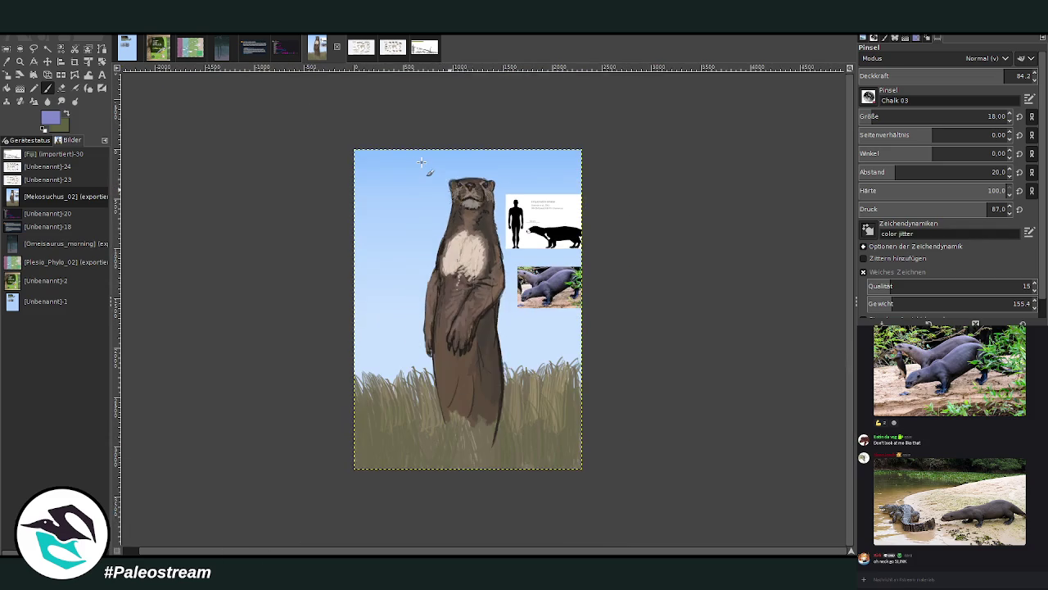
- Zoom in and paint dark brown over the upper chest and neck at brush size 50
key("z")
left_click_drag(354, 154, 563, 461)
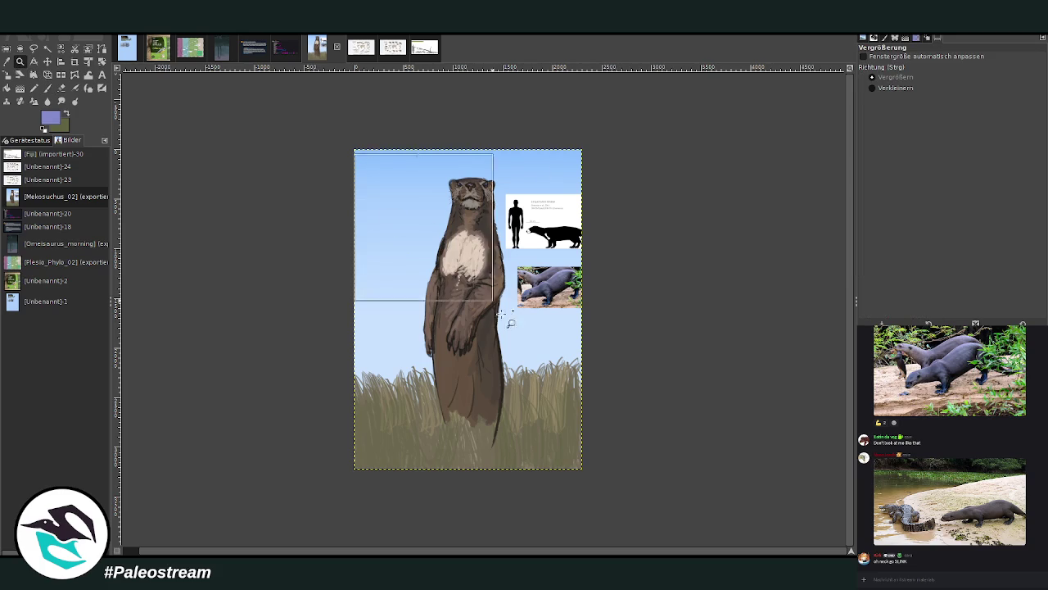
key("o")
left_click(473, 197)
key("p")
left_click(995, 117)
type("50")
key("Return")
mouse_move(457, 213)
left_mouse_down()
mouse_move(451, 235)
mouse_move(481, 187)
left_mouse_up()
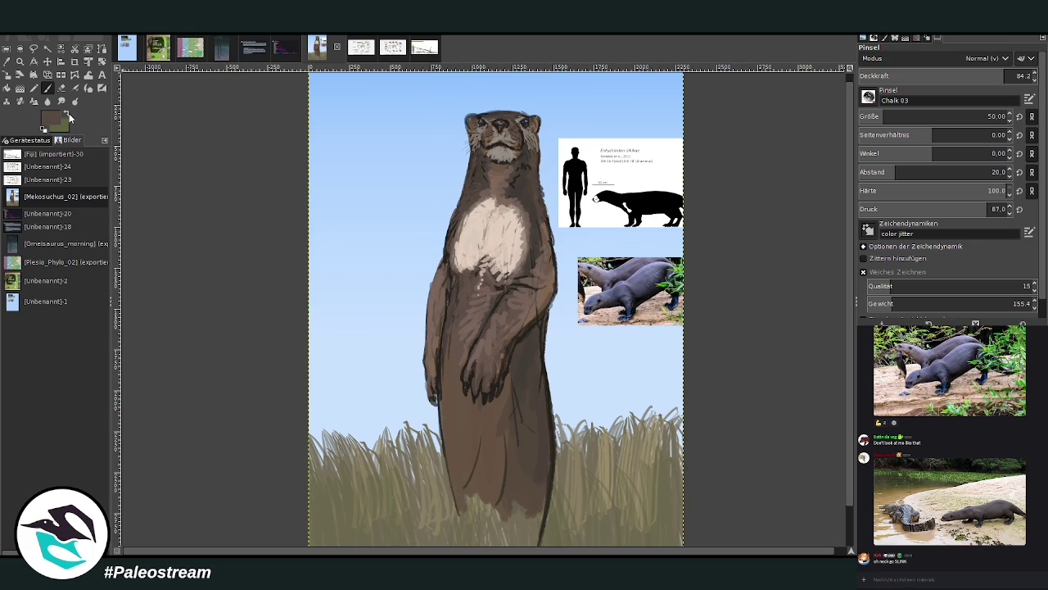
- Enlarge the brush to 111 at about half opacity and darken the lower body and legs
left_click_drag(862, 119, 901, 116)
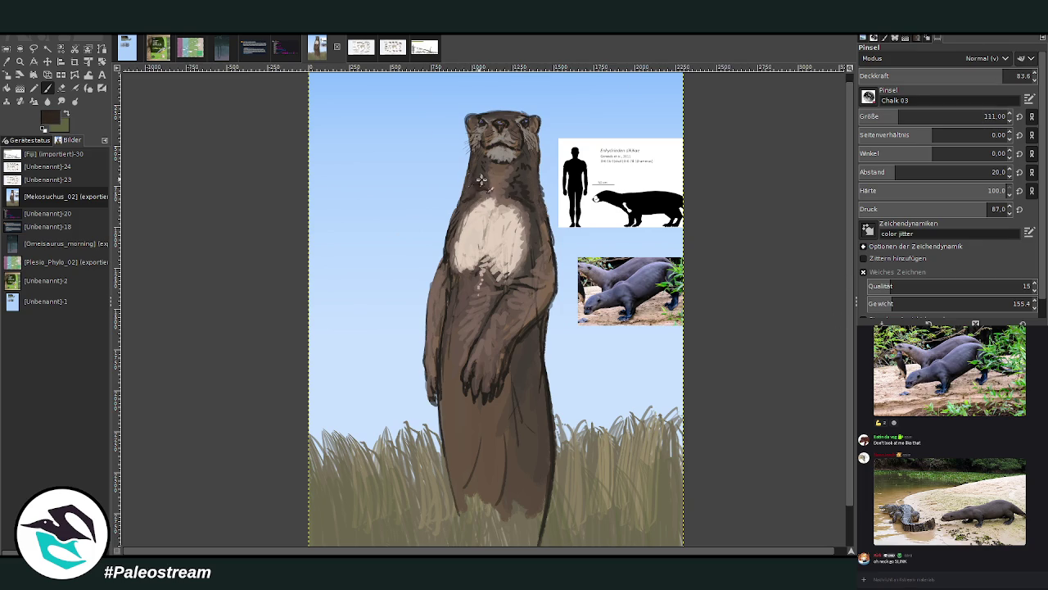
left_click(944, 75)
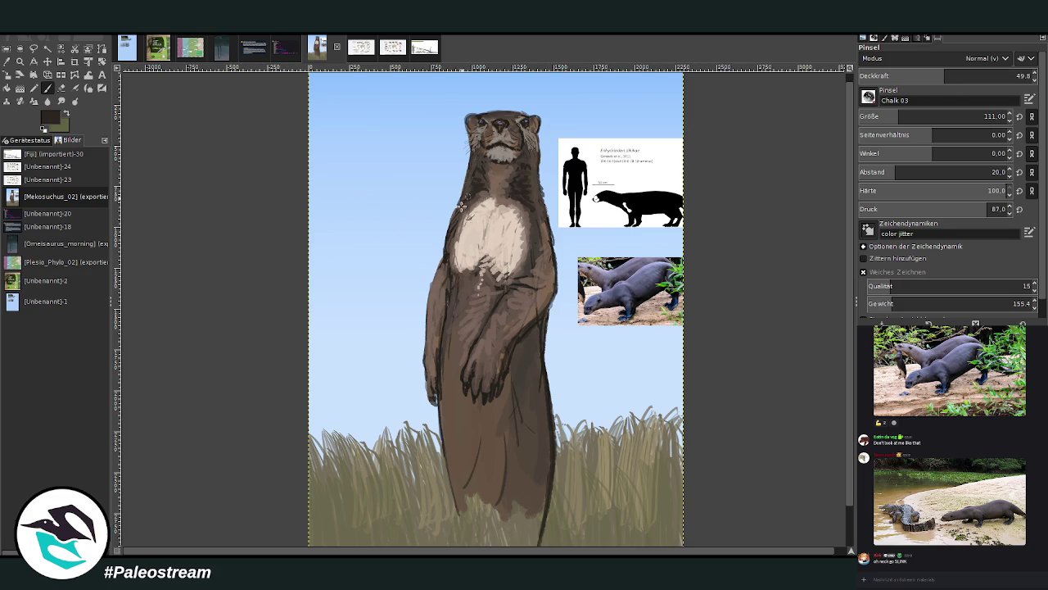
left_click_drag(529, 438, 541, 524)
mouse_move(542, 483)
left_mouse_down()
mouse_move(538, 541)
mouse_move(525, 460)
mouse_move(543, 457)
mouse_move(522, 473)
left_mouse_up()
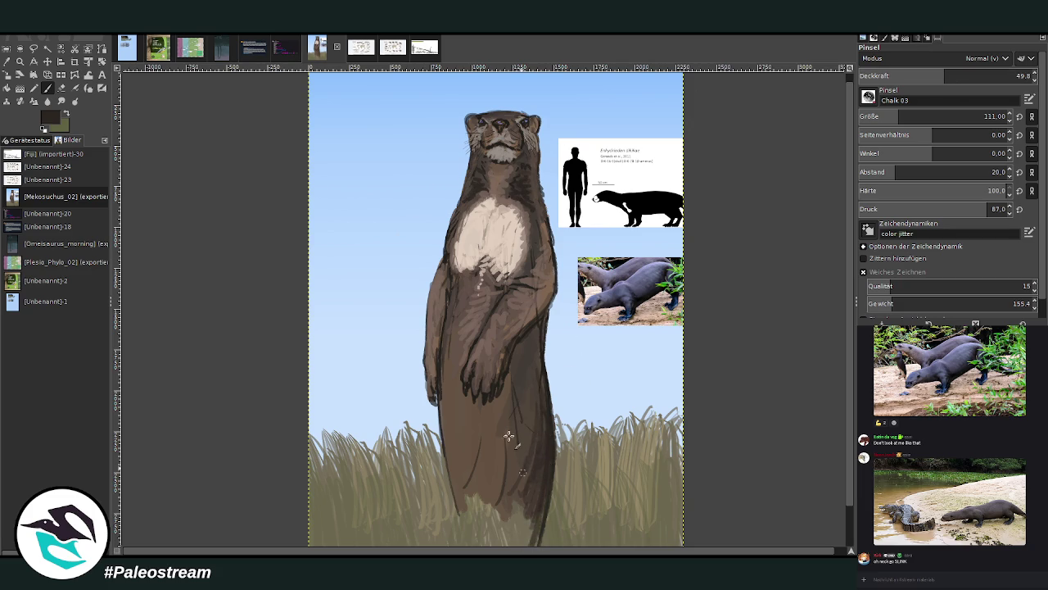
key("x")
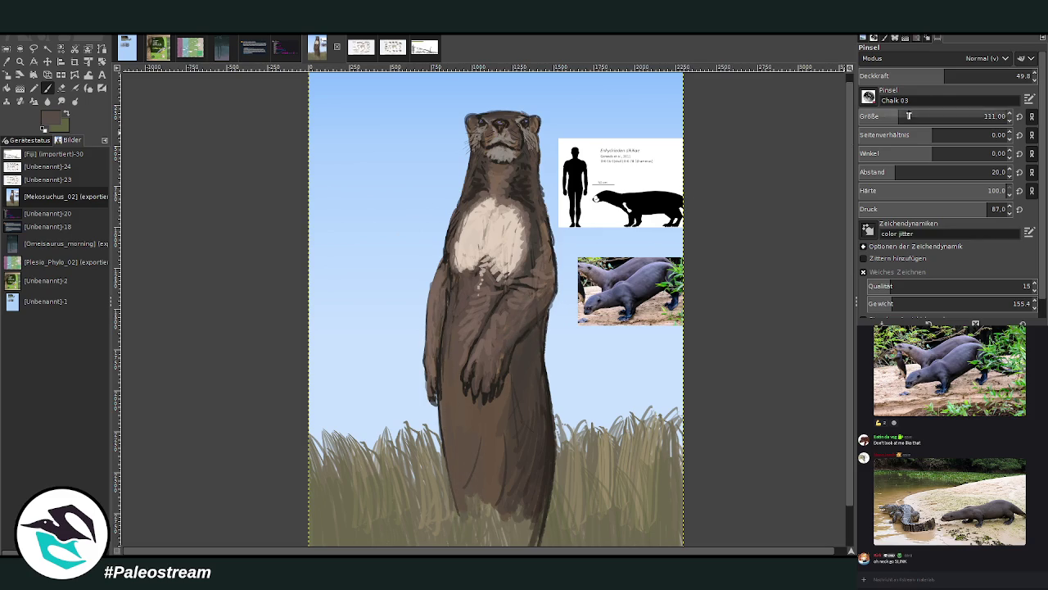
left_click(981, 71)
scroll(491, 438, "down", 1)
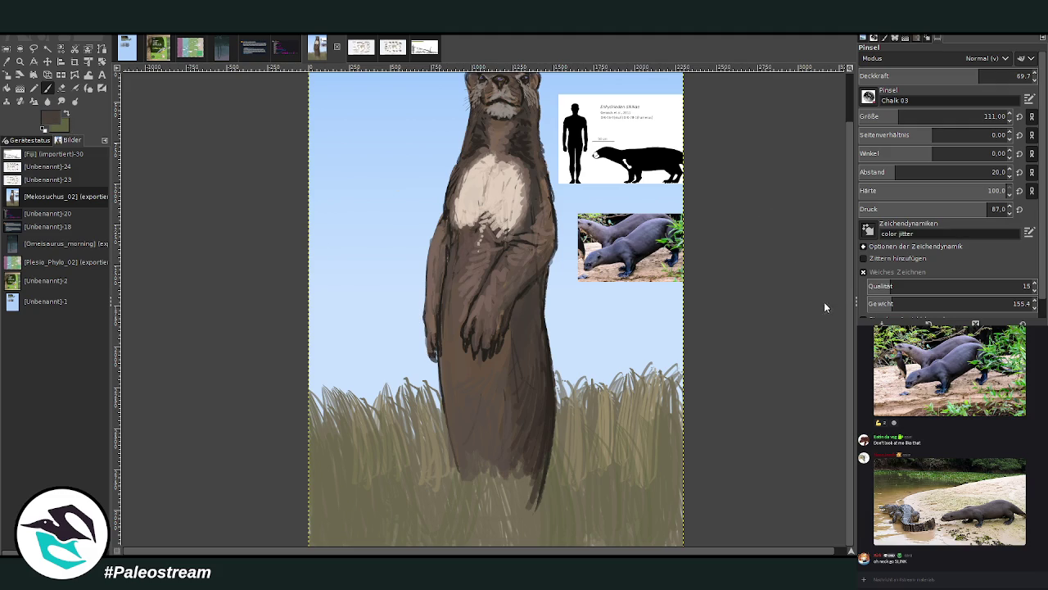
left_click_drag(467, 441, 465, 475)
mouse_move(448, 383)
left_mouse_down()
mouse_move(466, 452)
mouse_move(487, 439)
left_mouse_up()
- With a larger, fainter brush, paint a dark band across the lower body and darken the chest's right edge
left_click(915, 116)
left_click_drag(979, 76, 896, 64)
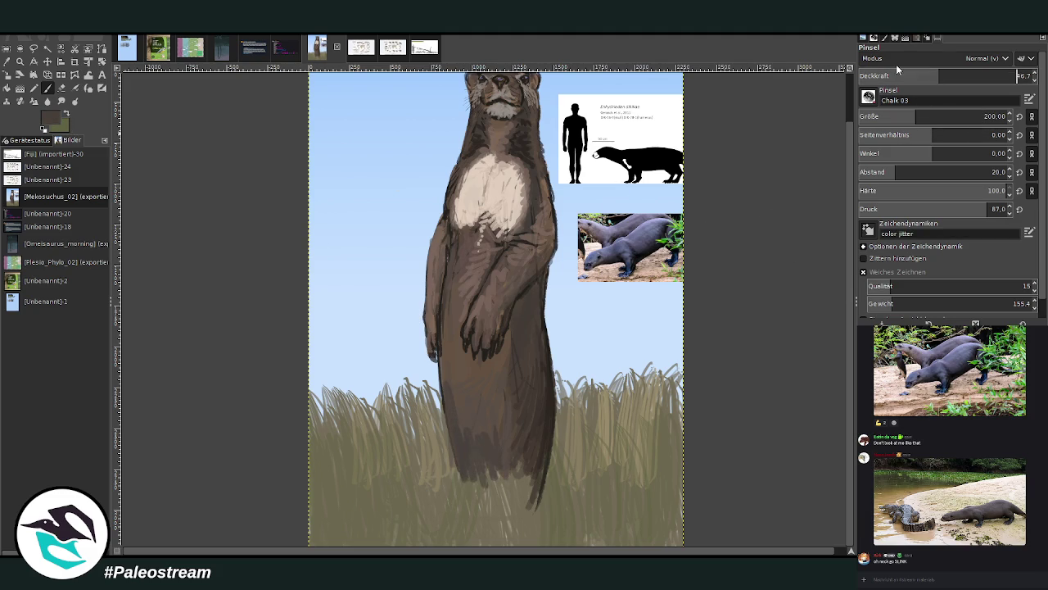
mouse_move(480, 409)
left_mouse_down()
mouse_move(459, 374)
mouse_move(508, 373)
mouse_move(501, 412)
mouse_move(524, 445)
mouse_move(528, 504)
mouse_move(524, 490)
left_mouse_up()
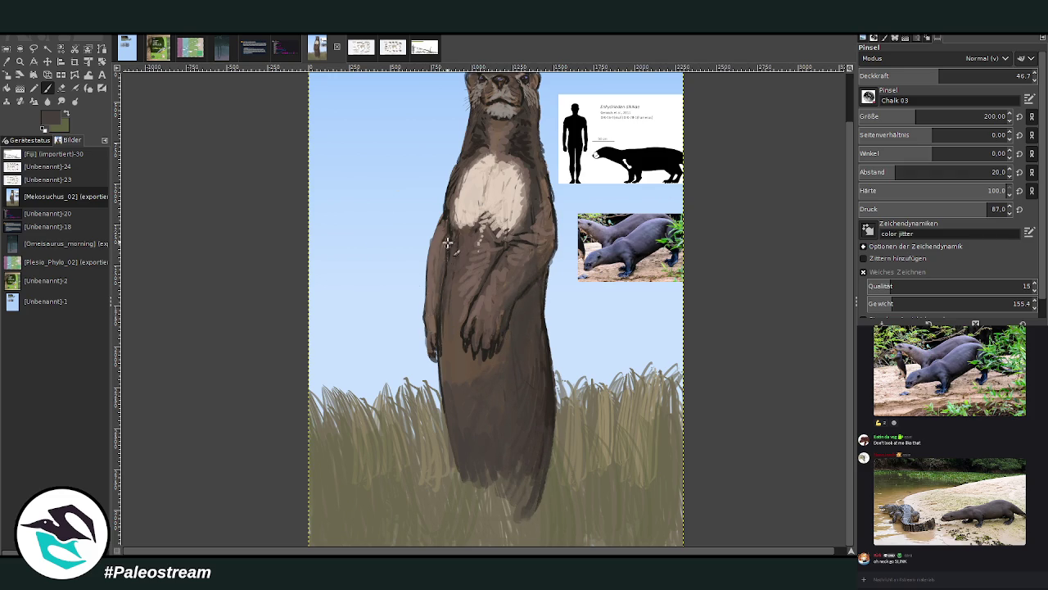
left_click_drag(542, 164, 549, 211)
- Add soft light strokes across the chest and left arm, then zoom out
mouse_move(531, 274)
left_mouse_down()
mouse_move(519, 260)
mouse_move(491, 307)
left_mouse_up()
mouse_move(504, 256)
left_mouse_down()
mouse_move(511, 280)
mouse_move(473, 241)
mouse_move(506, 154)
mouse_move(525, 237)
mouse_move(541, 209)
left_mouse_up()
left_click_drag(443, 246, 433, 291)
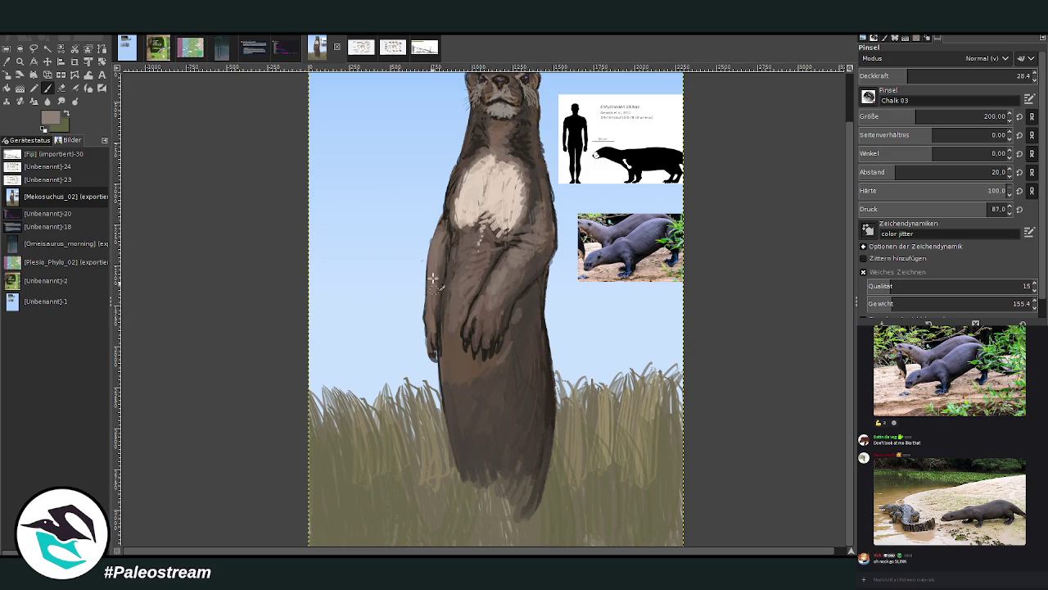
key("minus")
key("minus")
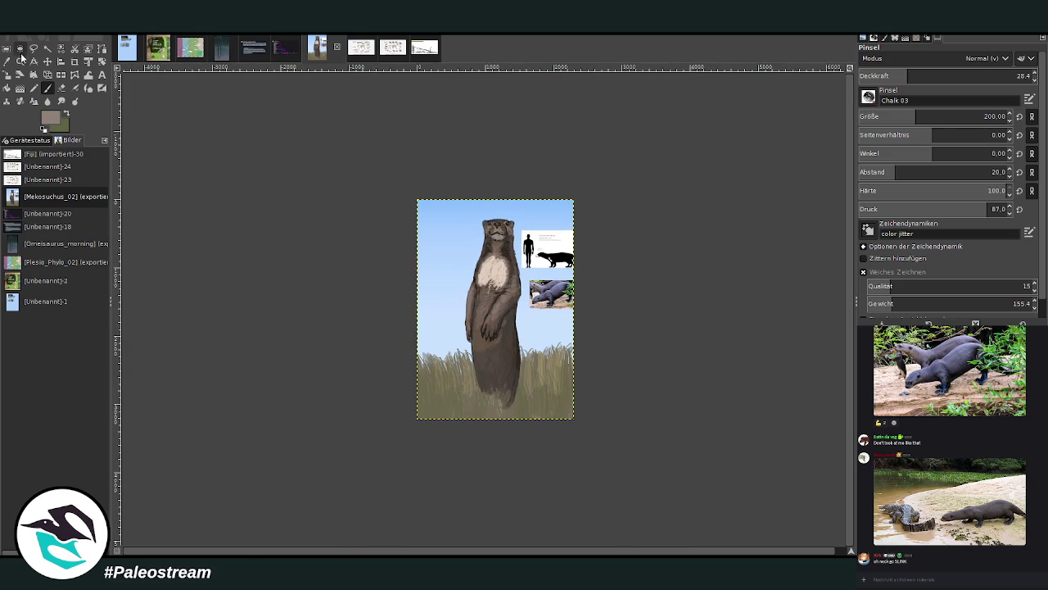
- Sample light tan from the grass and set a Bristles 01 brush at about 96 opacity, size 814
left_click(20, 62)
left_click_drag(410, 186, 541, 396)
left_click_drag(334, 100, 620, 522)
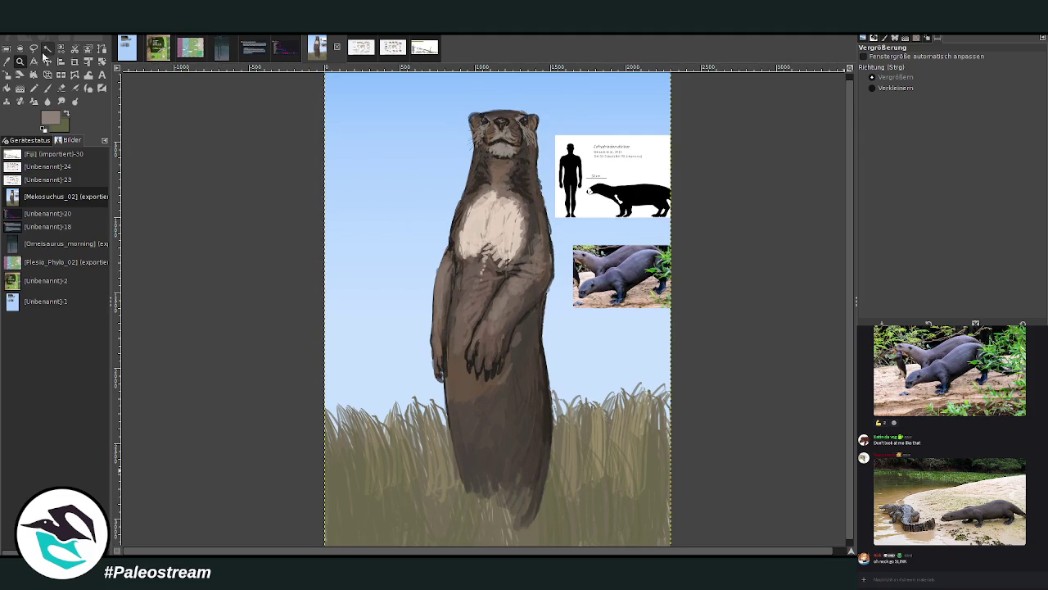
key("o")
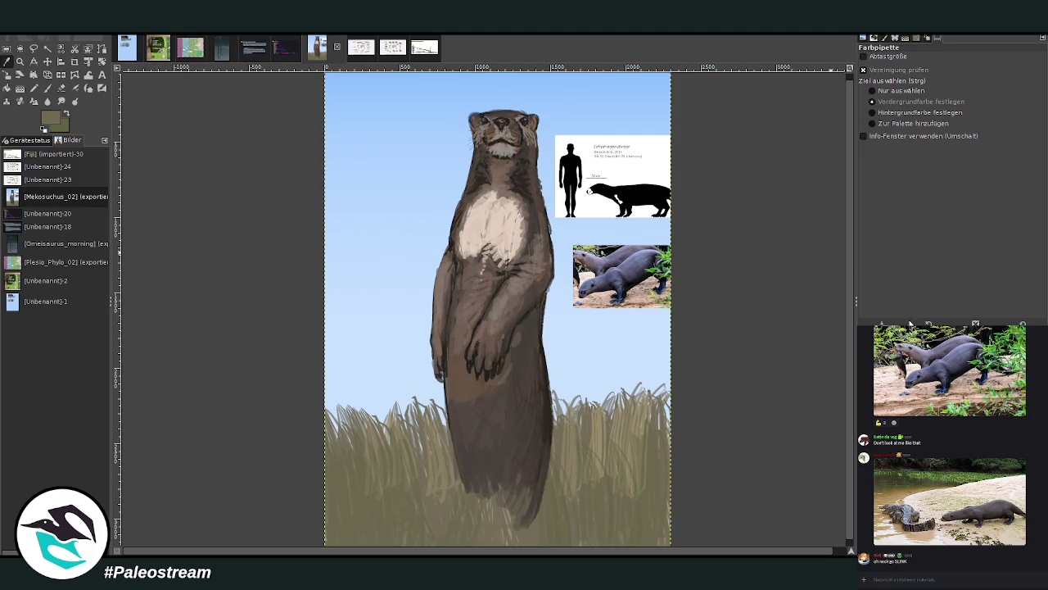
left_click_drag(836, 285, 839, 270)
key("p")
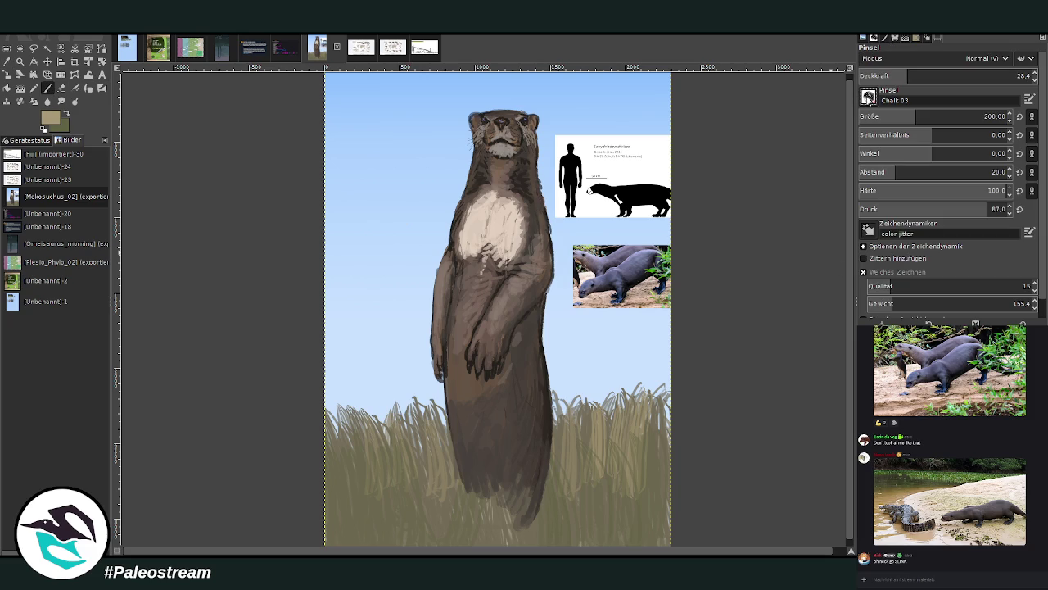
key("period")
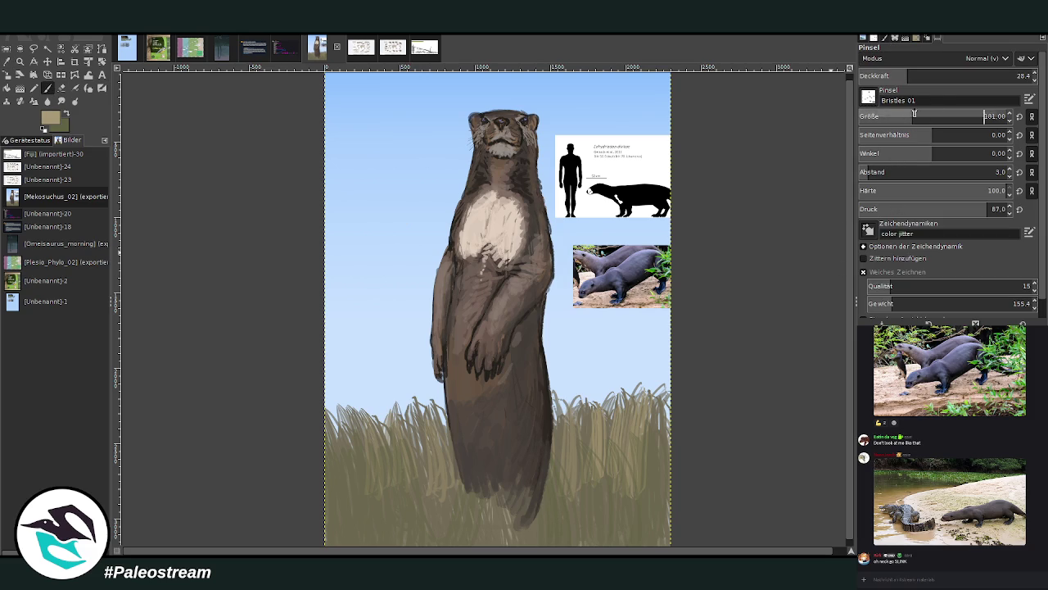
type("908")
left_click_drag(911, 78, 1026, 75)
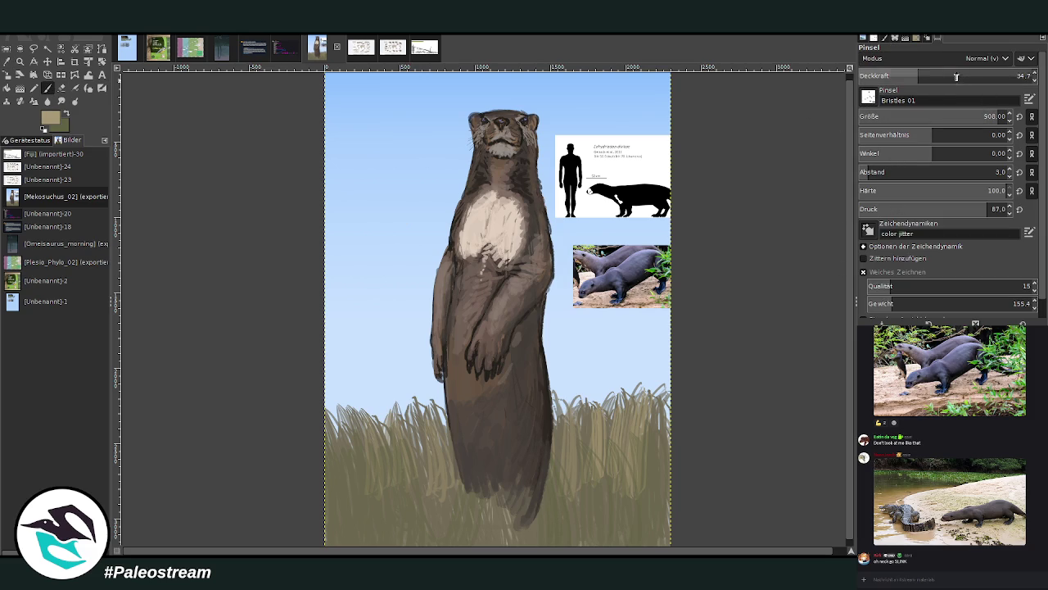
left_click(983, 116)
- Paint vertical tan grass blades across the lower right and lower left of the painting
mouse_move(462, 532)
left_mouse_down()
mouse_move(458, 434)
mouse_move(487, 426)
left_mouse_up()
left_click_drag(532, 536, 531, 426)
left_click_drag(578, 541, 573, 426)
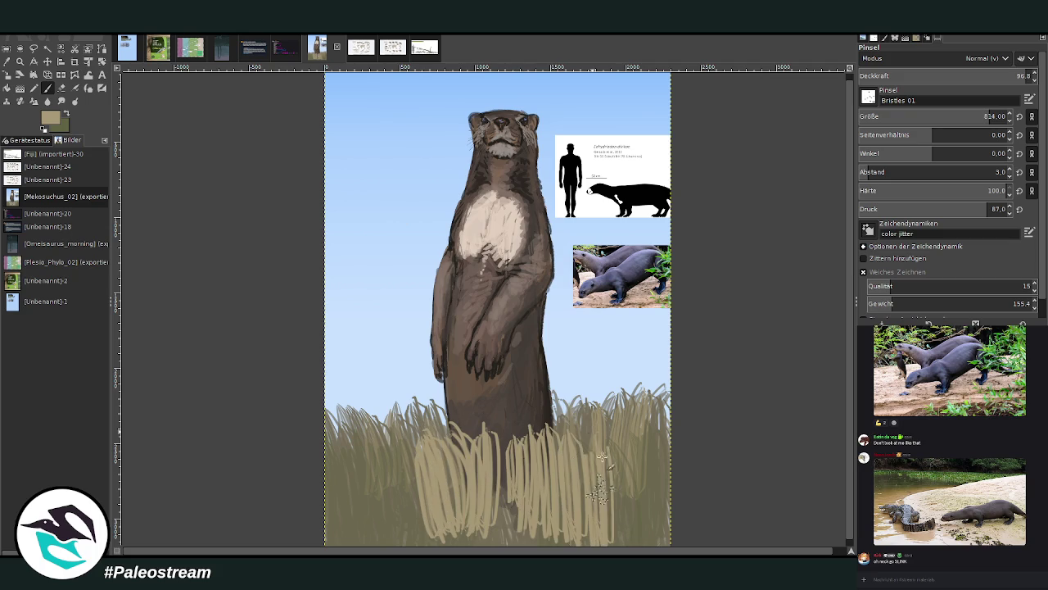
left_click_drag(622, 541, 626, 418)
left_click_drag(659, 541, 660, 406)
left_click_drag(585, 520, 574, 418)
left_click_drag(537, 516, 532, 405)
left_click_drag(434, 520, 422, 393)
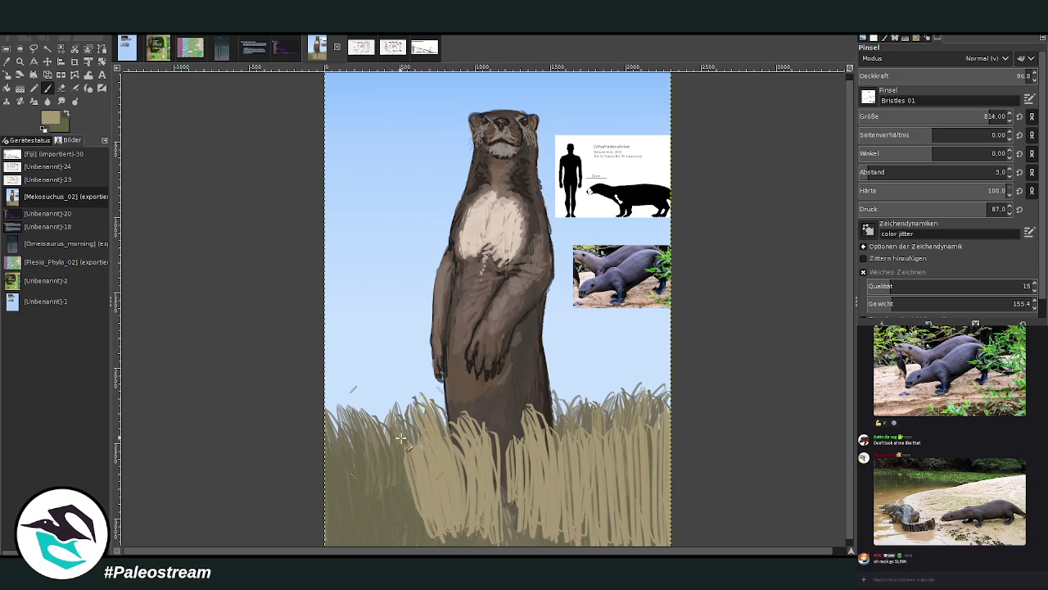
left_click_drag(406, 545, 393, 422)
left_click_drag(364, 545, 344, 409)
- Fill the bottom band and left meadow edge with more tan grass blades
left_click_drag(523, 232, 565, 177)
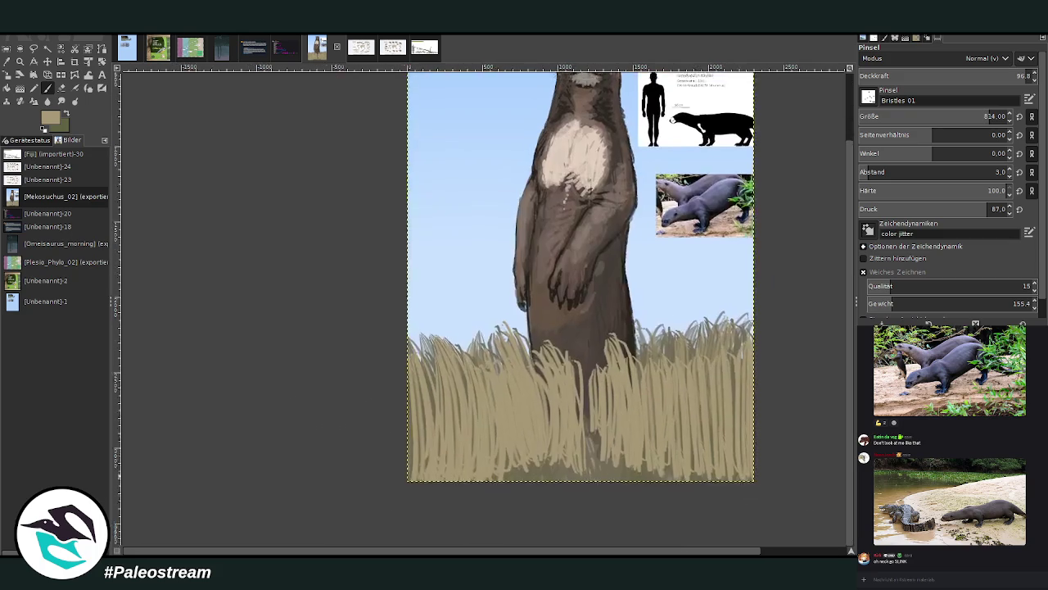
left_click_drag(606, 391, 598, 349)
left_click_drag(549, 462, 557, 332)
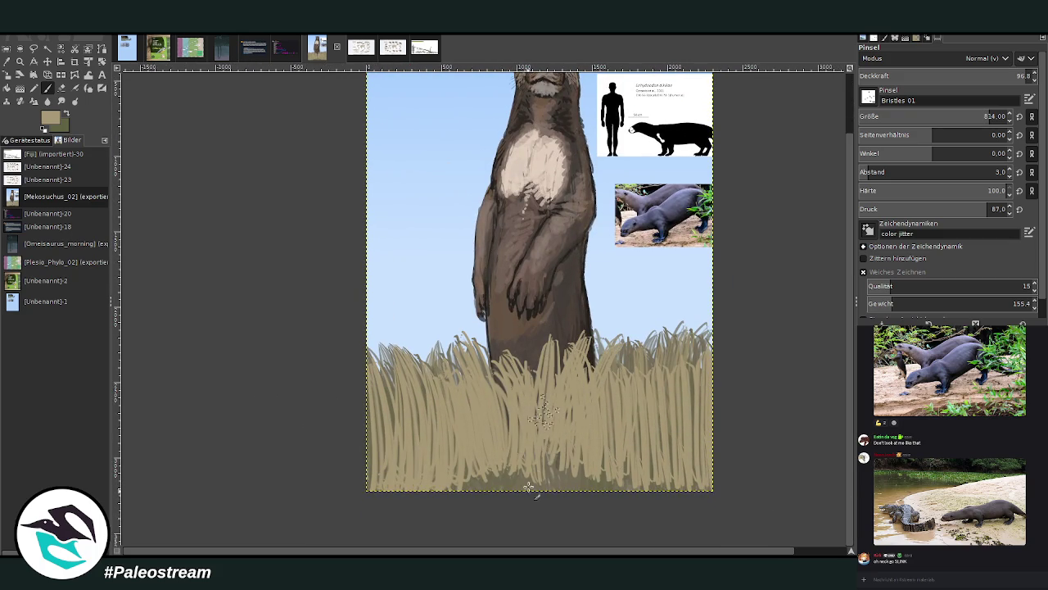
left_click_drag(532, 502, 524, 439)
left_click_drag(491, 491, 475, 454)
left_click_drag(459, 496, 454, 430)
left_click_drag(503, 492, 508, 406)
left_click_drag(565, 491, 573, 442)
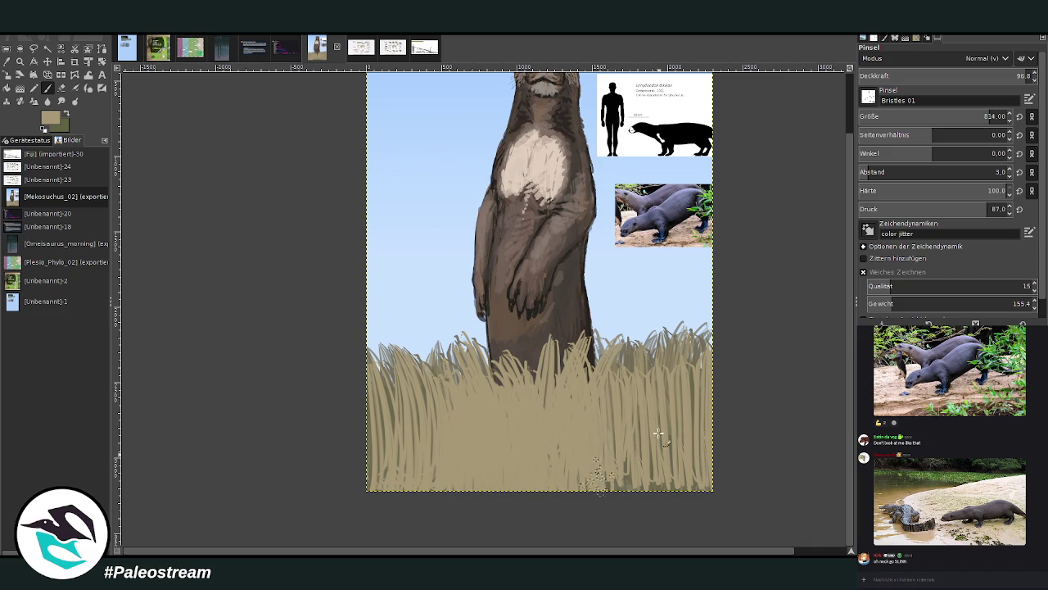
left_click_drag(623, 492, 635, 438)
left_click_drag(667, 491, 696, 426)
left_click_drag(413, 462, 430, 348)
left_click_drag(385, 471, 402, 352)
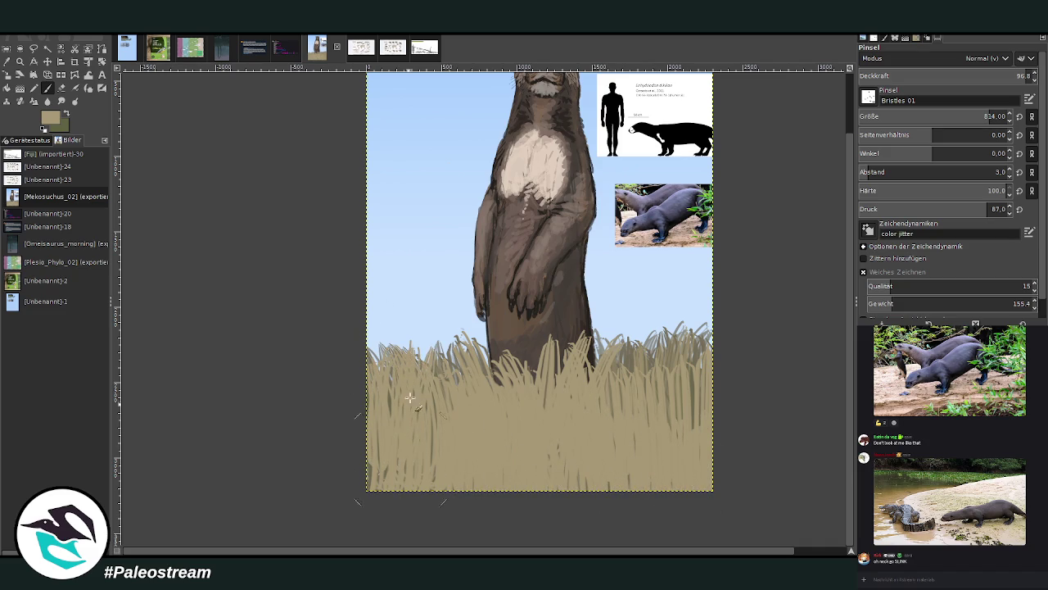
- At brush size 528 and opacity 71, layer more light grass over the right side
left_click(925, 116)
left_click(972, 76)
left_click_drag(659, 422, 647, 354)
left_click_drag(614, 417, 610, 348)
left_click_drag(665, 418, 660, 365)
left_click_drag(680, 454, 692, 344)
left_click_drag(706, 471, 700, 352)
left_click_drag(602, 394, 598, 354)
- Layer more grass strokes across the middle, left and right of the meadow
left_click_drag(574, 487, 557, 356)
left_click_drag(520, 490, 532, 337)
mouse_move(484, 484)
left_mouse_down()
mouse_move(471, 356)
mouse_move(450, 359)
left_mouse_up()
mouse_move(430, 490)
left_mouse_down()
mouse_move(434, 361)
mouse_move(410, 375)
left_mouse_up()
left_click_drag(375, 490, 372, 352)
left_click_drag(491, 385, 483, 343)
mouse_move(524, 408)
left_mouse_down()
mouse_move(520, 360)
mouse_move(563, 344)
left_mouse_up()
left_click_drag(634, 409, 622, 340)
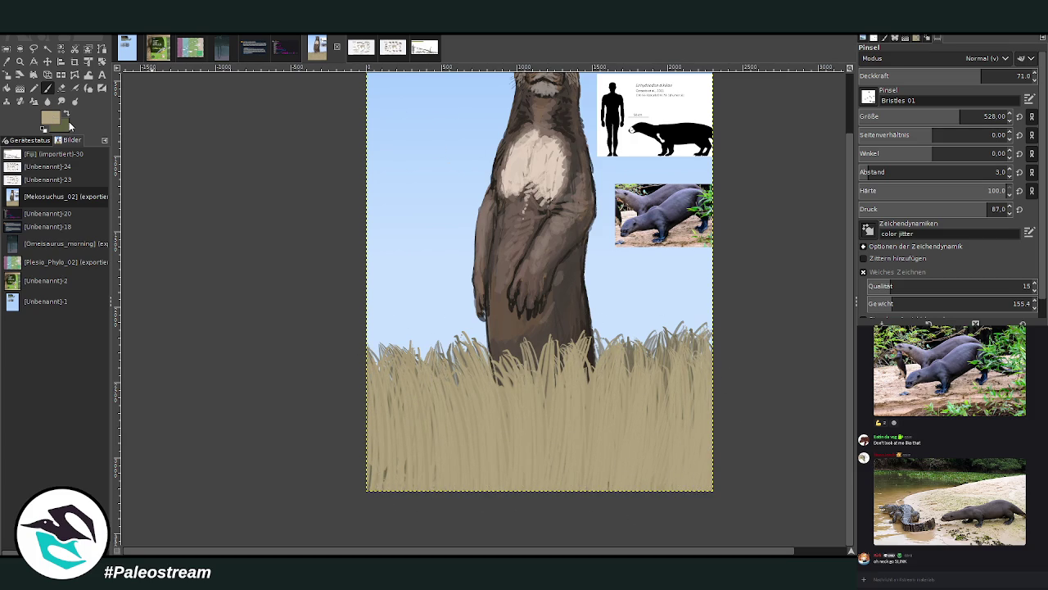
left_click_drag(659, 430, 696, 342)
mouse_move(641, 442)
left_mouse_down()
mouse_move(672, 357)
mouse_move(653, 352)
mouse_move(680, 414)
mouse_move(622, 336)
left_mouse_up()
- With a larger brush at 43.2 opacity, sweep faint light highlights across the grass
key("bracketright")
left_click_drag(602, 459, 611, 352)
left_click_drag(541, 447, 525, 361)
mouse_move(479, 451)
left_mouse_down()
mouse_move(422, 378)
mouse_move(383, 458)
mouse_move(391, 443)
left_mouse_up()
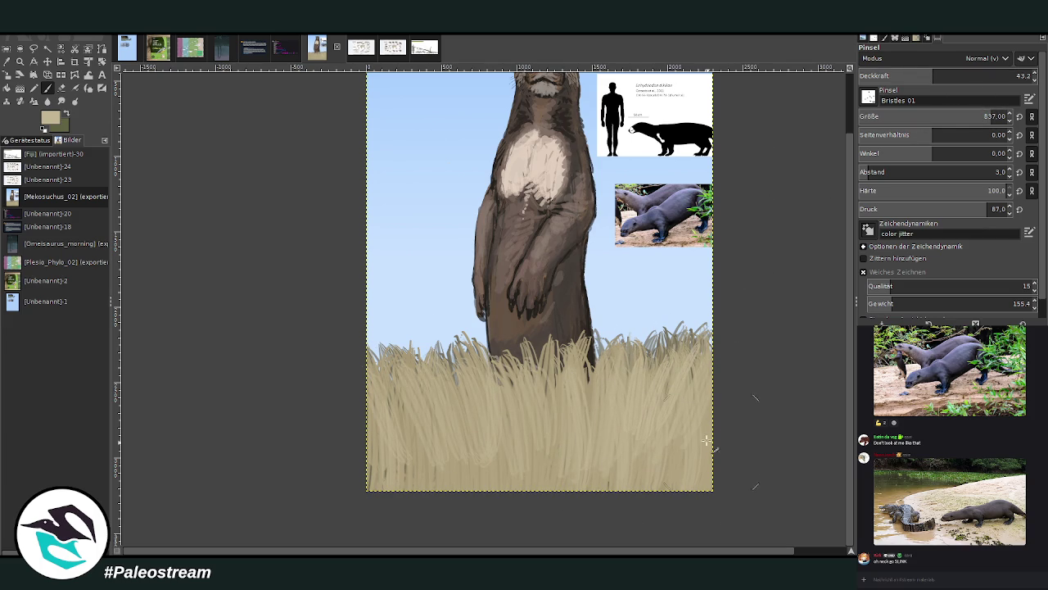
left_click_drag(426, 487, 369, 409)
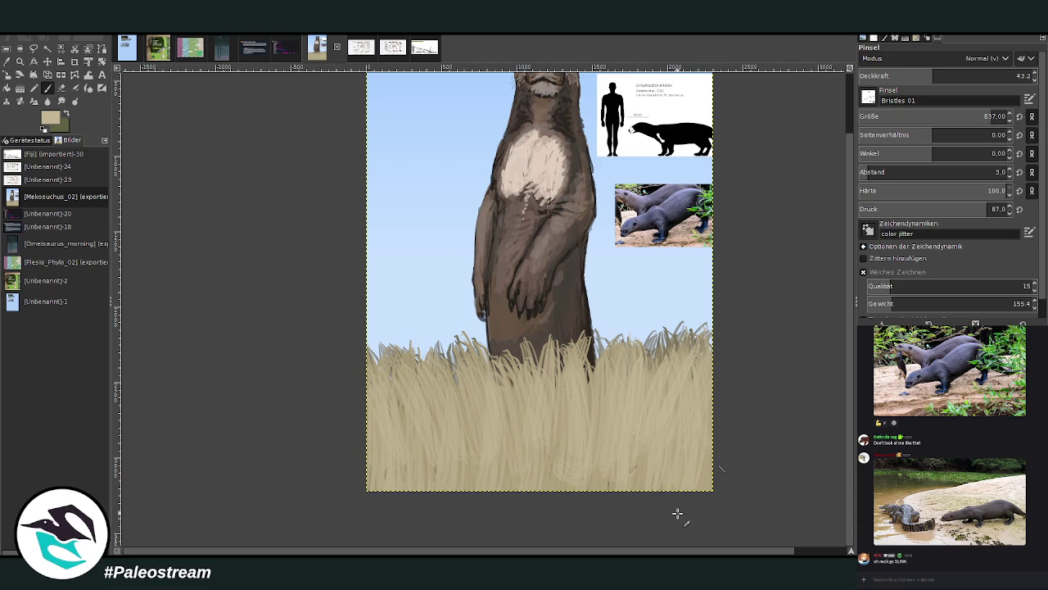
- Sample dark brown from the otter's fur and dab the lower left body edge at opacity 68.1
key("z")
left_click_drag(450, 134, 615, 436)
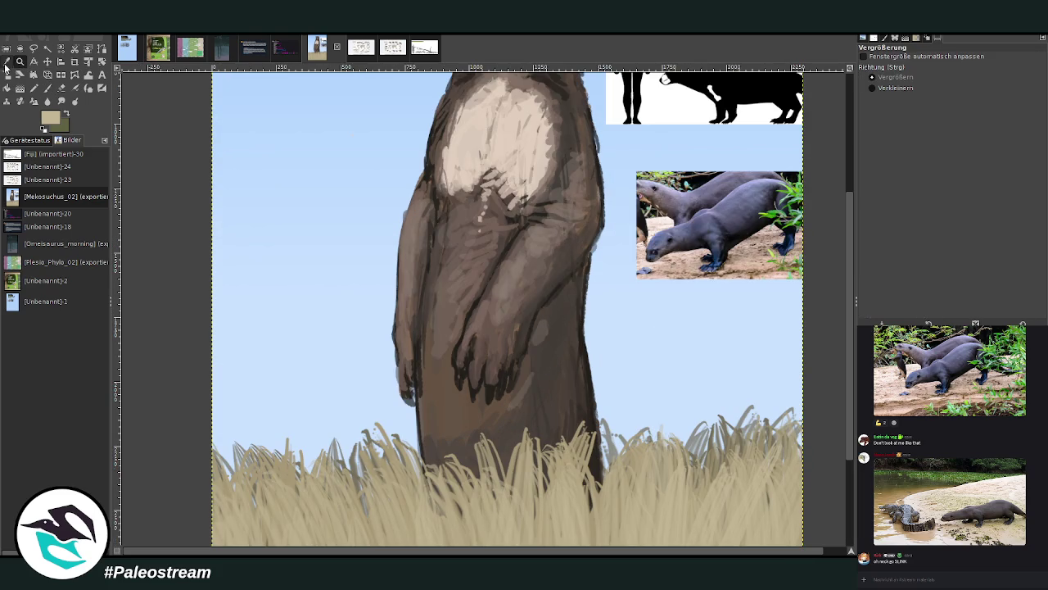
key("o")
left_click(564, 334)
left_click(47, 88)
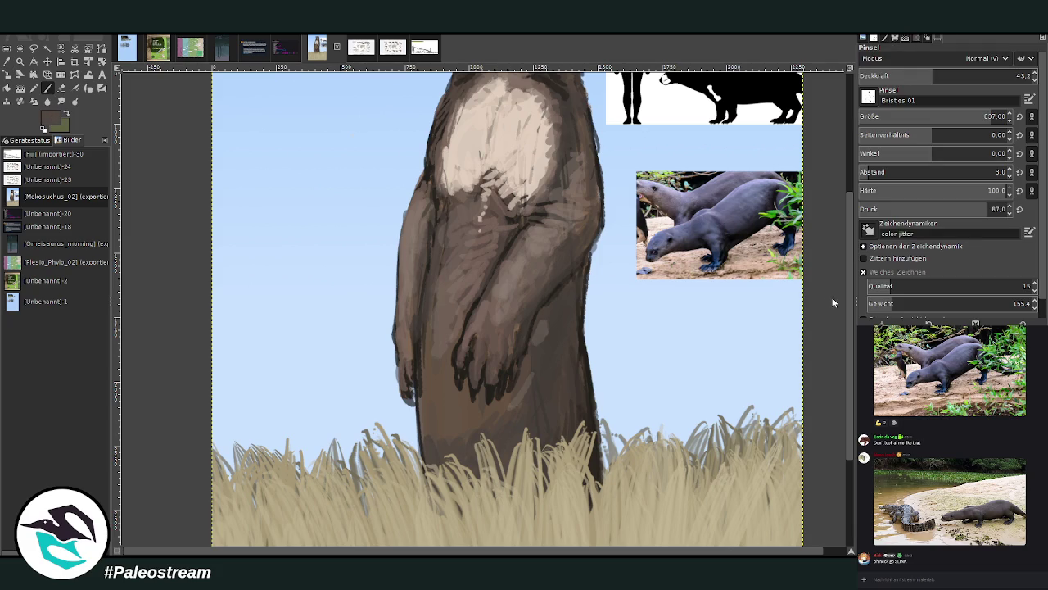
left_click(976, 75)
left_click_drag(983, 116, 883, 116)
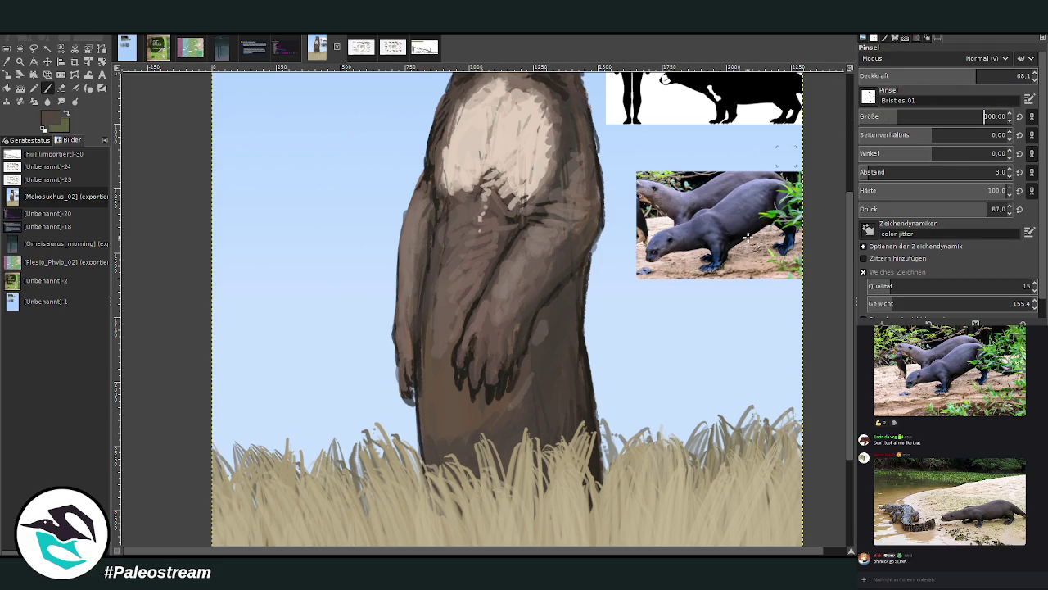
left_click_drag(423, 450, 422, 414)
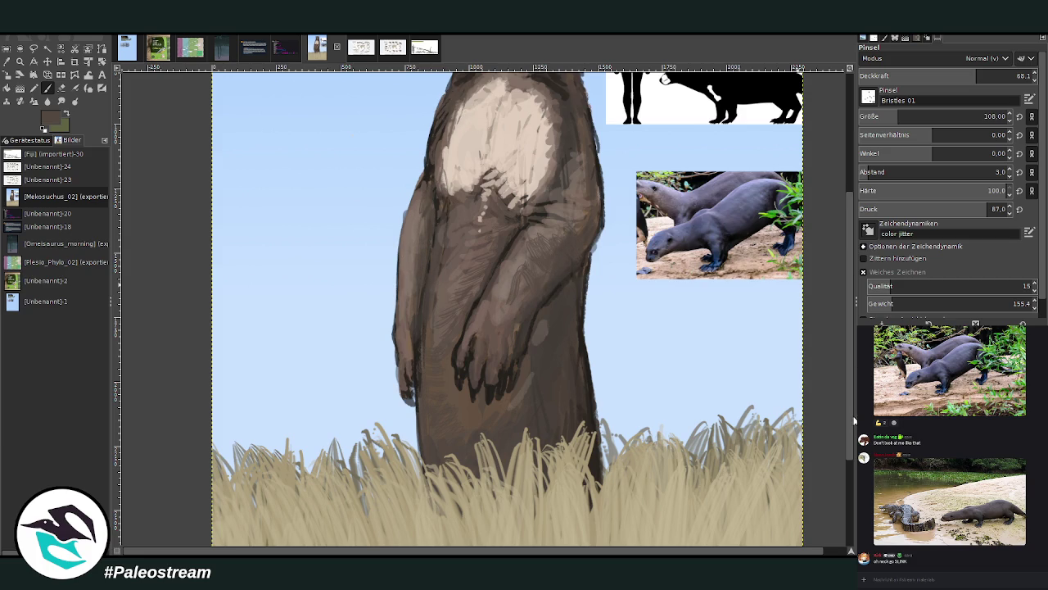
- Darken the top edge of the otter's cream chest patch with darker brown
scroll(786, 237, "up", 4)
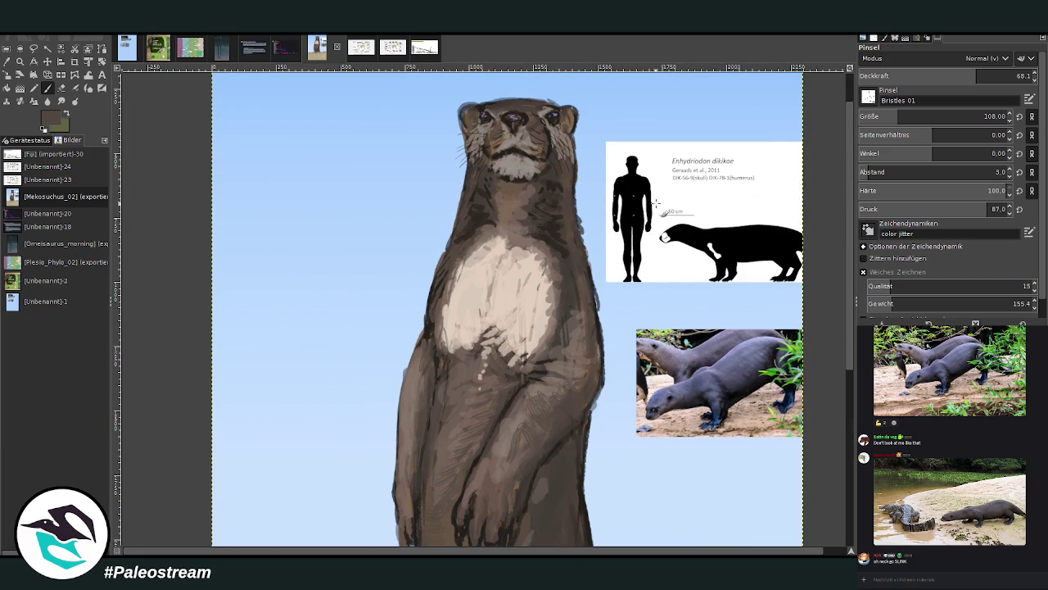
key("x")
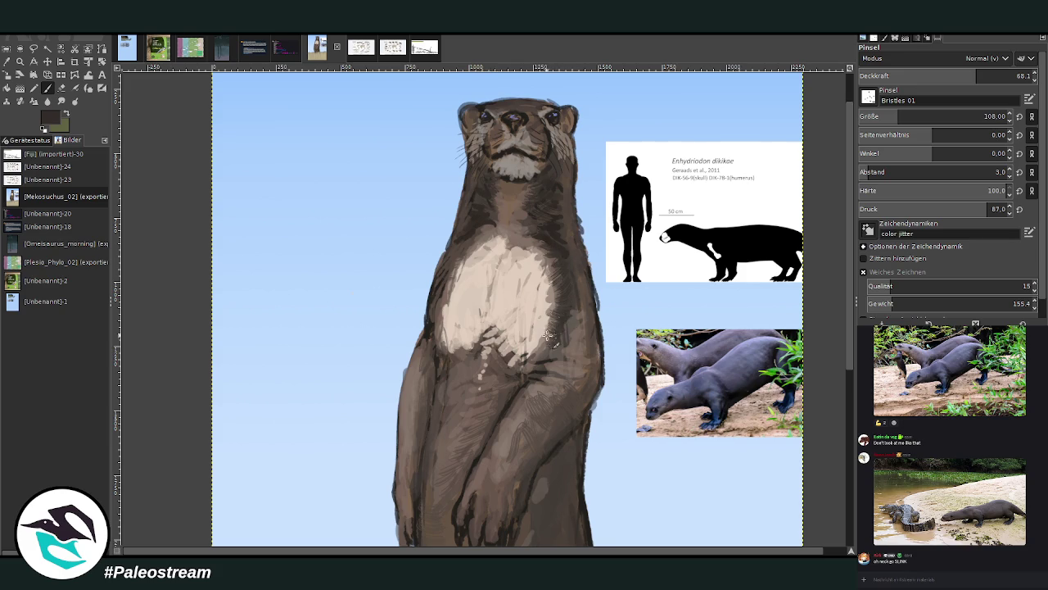
mouse_move(451, 275)
left_mouse_down()
mouse_move(498, 228)
mouse_move(556, 253)
left_mouse_up()
scroll(788, 351, "down", 5)
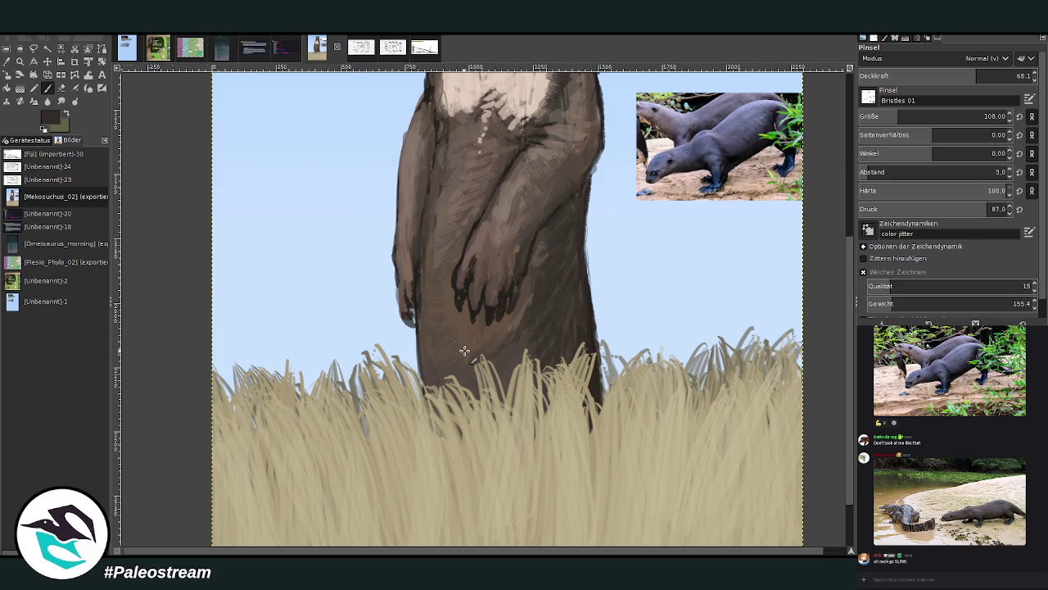
scroll(464, 351, "down", 5)
scroll(464, 351, "down", 2)
- Paint white fur strokes over the otter's chest with the brush enlarged to 220
key("z")
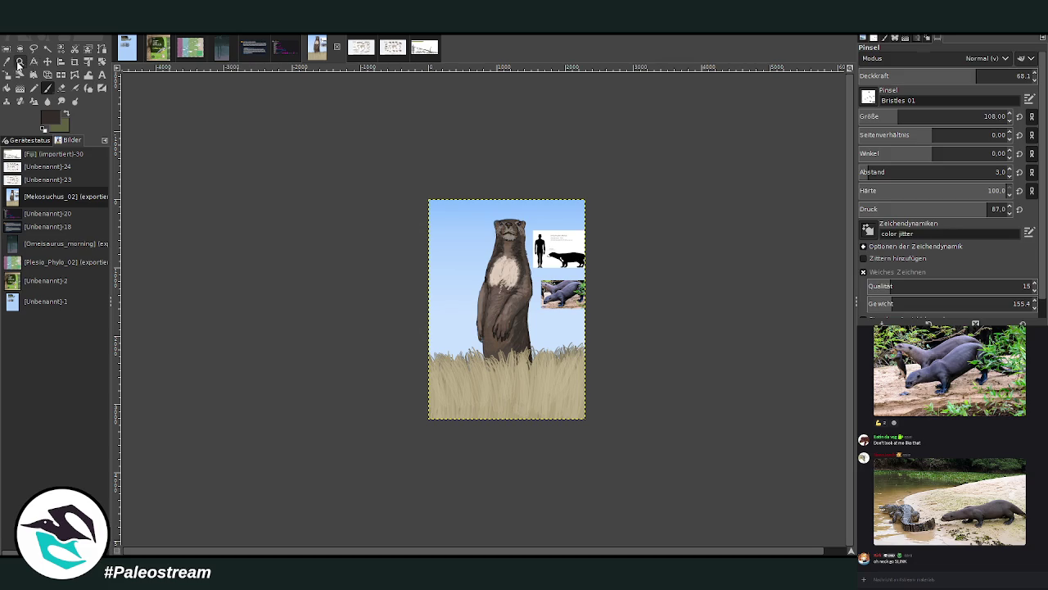
left_click(416, 194)
left_click_drag(320, 135, 639, 486)
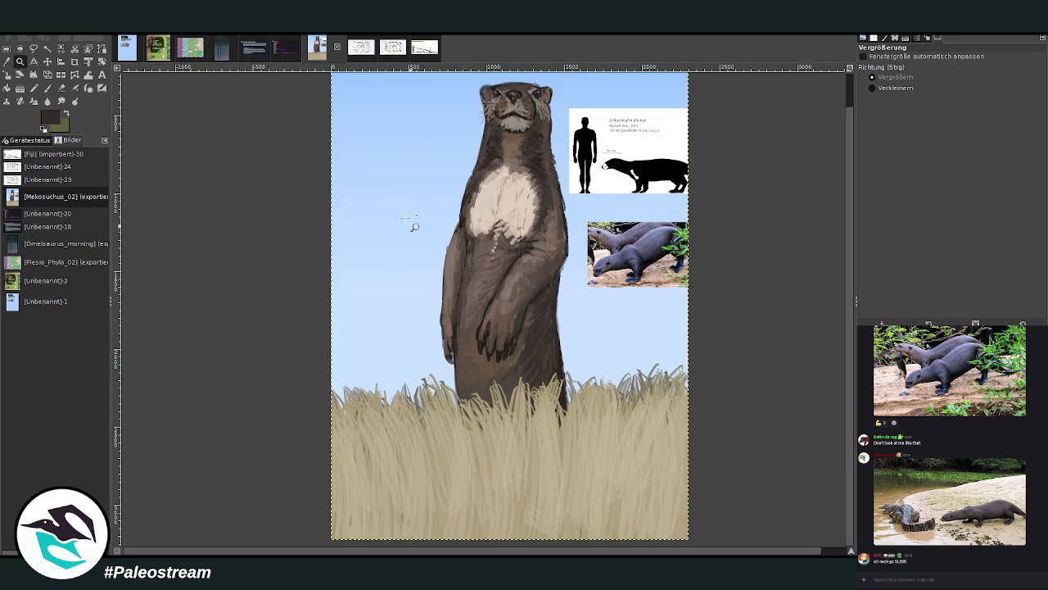
left_click(48, 88)
key("x")
left_click_drag(898, 116, 919, 116)
mouse_move(976, 76)
left_mouse_down()
mouse_move(989, 76)
mouse_move(945, 79)
left_mouse_up()
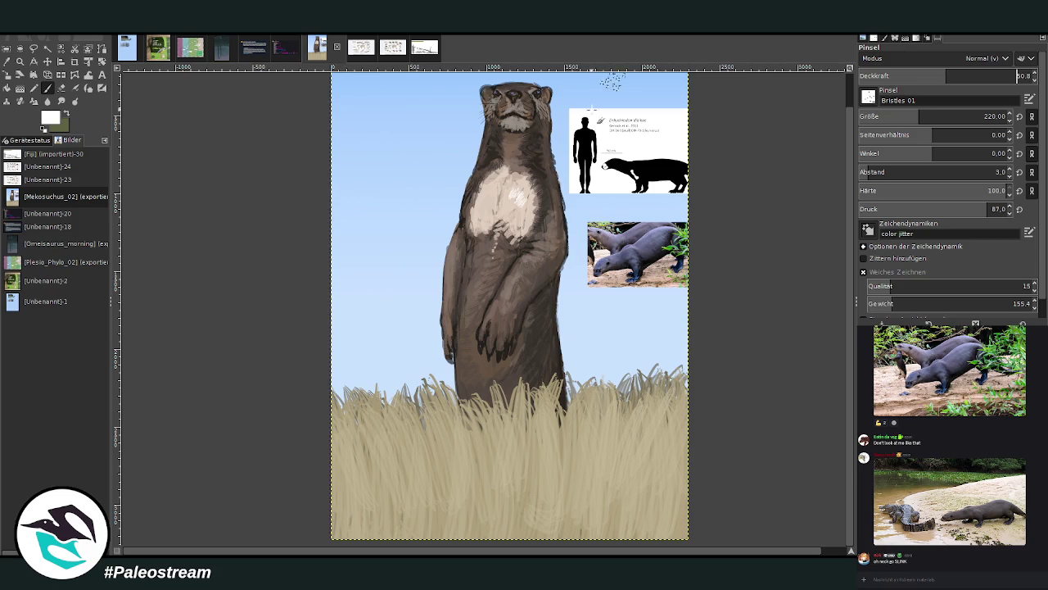
mouse_move(511, 194)
left_mouse_down()
mouse_move(524, 220)
mouse_move(529, 199)
mouse_move(489, 194)
left_mouse_up()
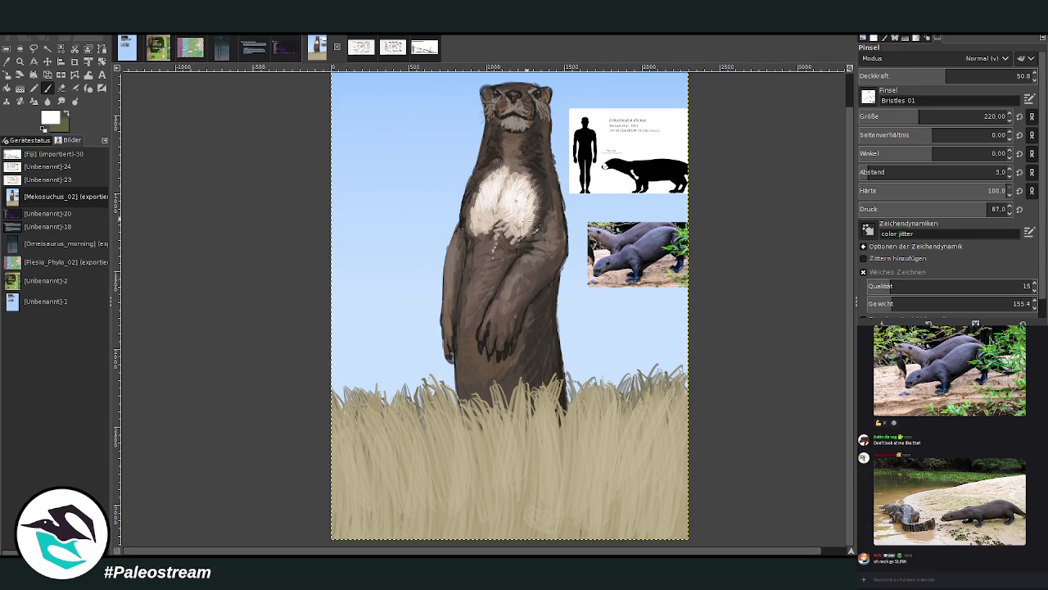
left_click_drag(500, 173, 476, 203)
left_click_drag(516, 209, 508, 221)
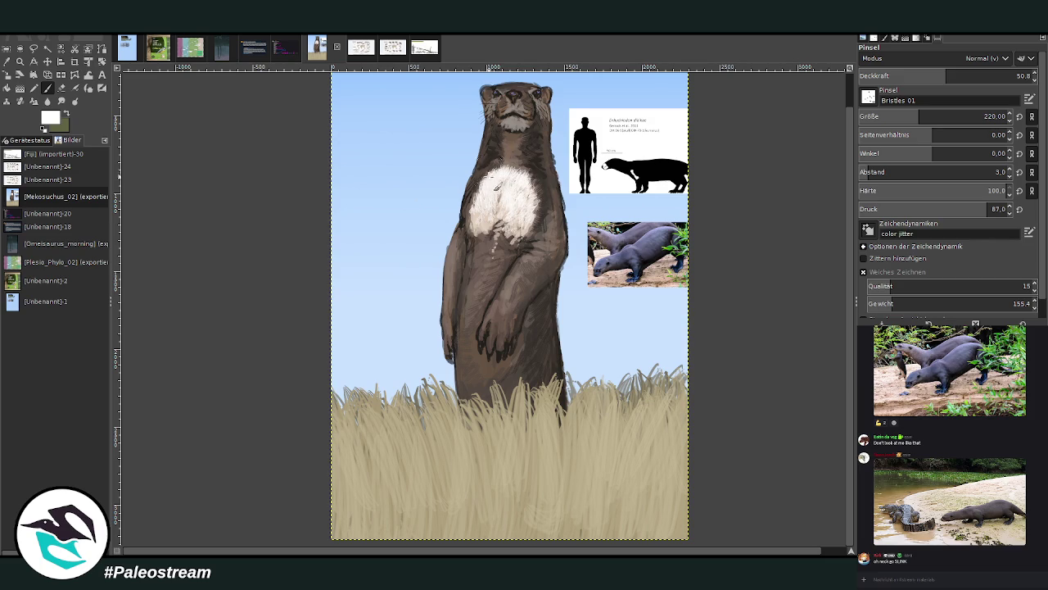
- Hide the scale chart and otter photo reference layers
scroll(482, 232, "down", 2)
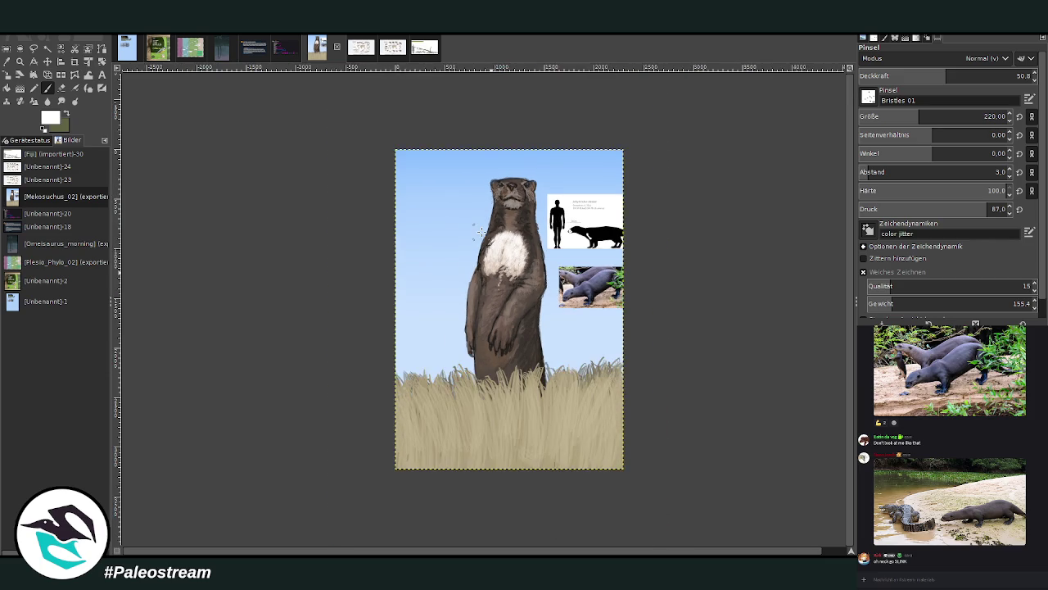
scroll(481, 233, "down", 1)
key("z")
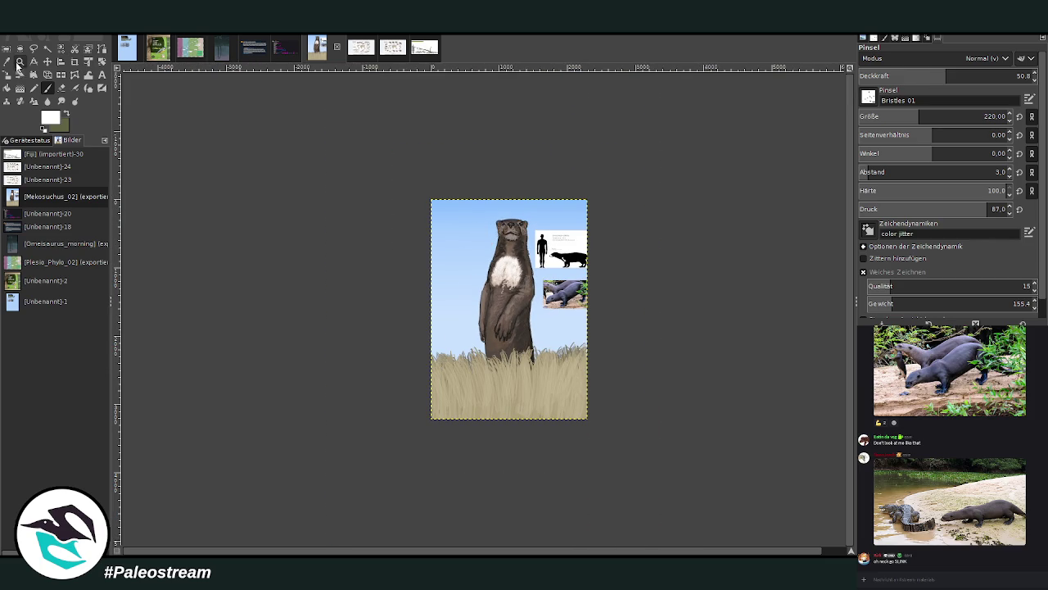
left_click_drag(414, 188, 583, 429)
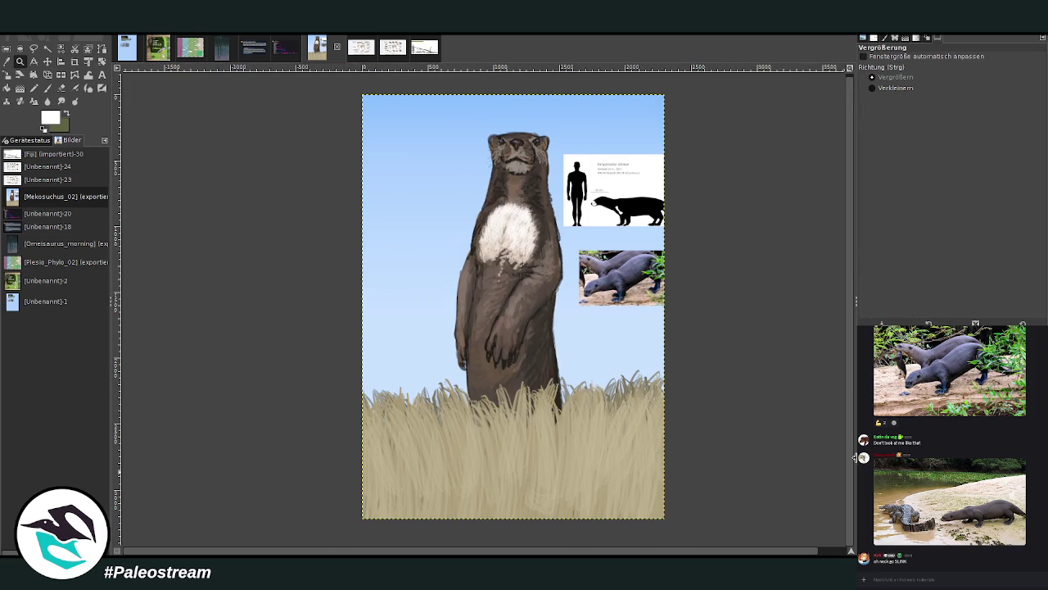
key("ctrl+z")
key("ctrl+z")
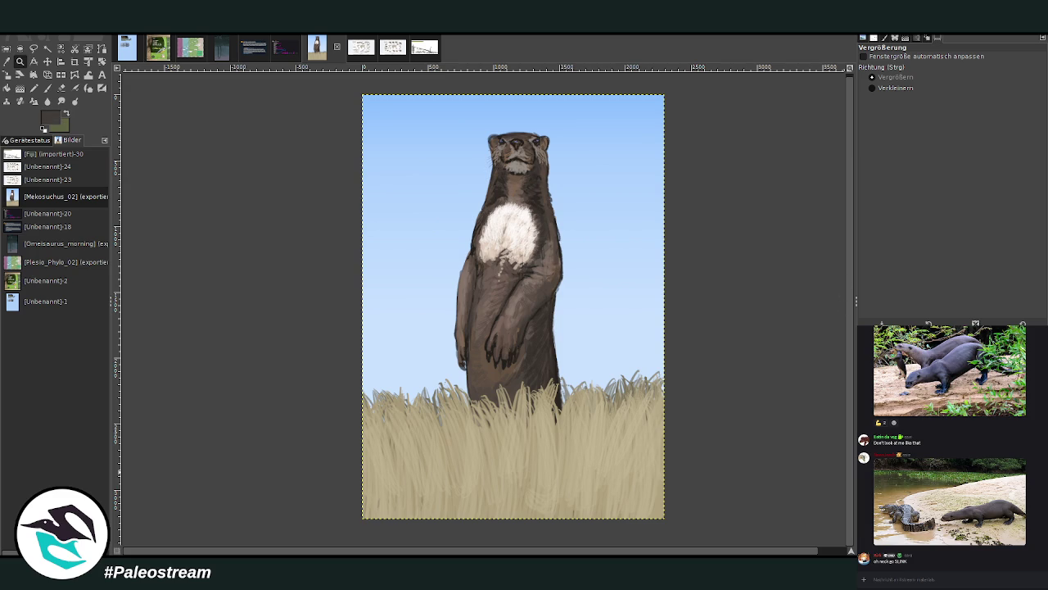
key("p")
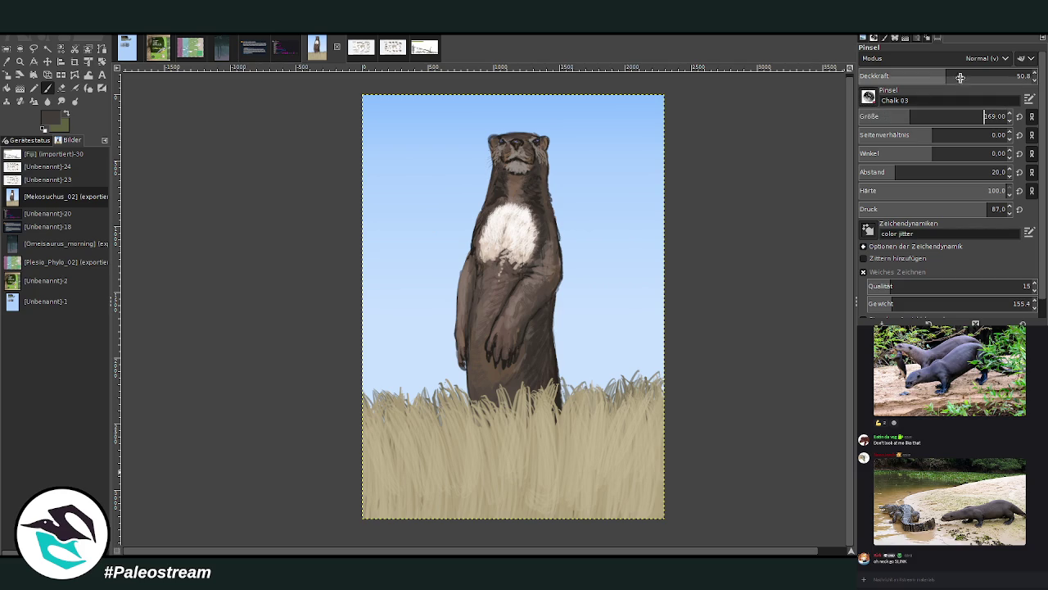
- Try a broad dark stroke left of the otter with a larger brush, then undo it
left_click(1012, 73)
left_click_drag(910, 116, 927, 115)
mouse_move(428, 417)
left_mouse_down()
mouse_move(407, 336)
mouse_move(402, 419)
left_mouse_up()
key("ctrl+z")
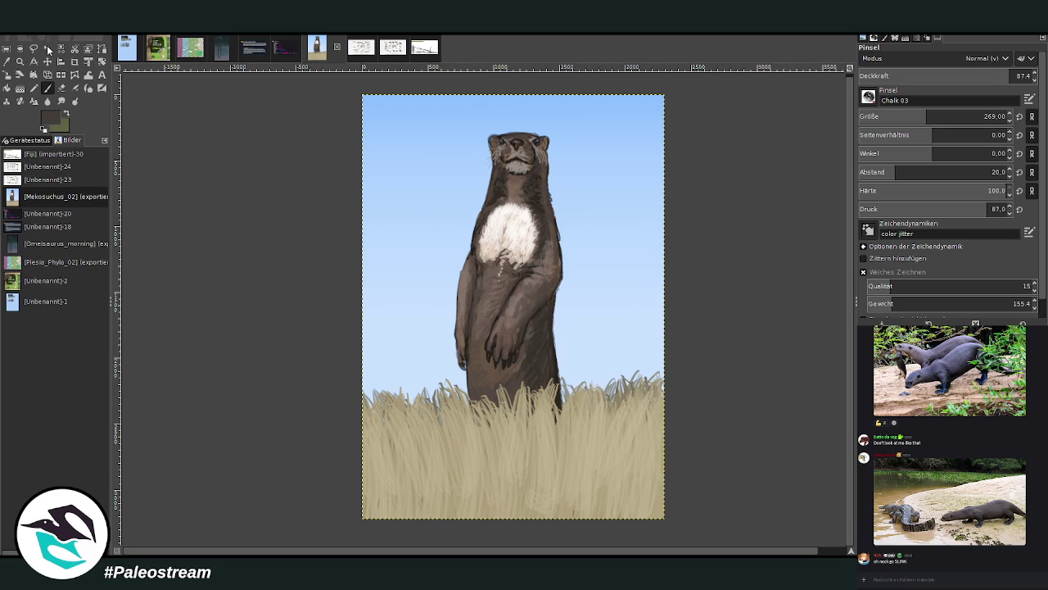
- Sketch a rough human figure left of the otter with brush size 48 and spacing 10
left_click_drag(919, 116, 883, 115)
left_click(998, 172)
type("10")
mouse_move(429, 439)
left_mouse_down()
mouse_move(417, 345)
mouse_move(393, 460)
left_mouse_up()
mouse_move(402, 312)
left_mouse_down()
mouse_move(388, 354)
mouse_move(398, 278)
mouse_move(408, 303)
mouse_move(388, 285)
mouse_move(406, 268)
mouse_move(421, 296)
mouse_move(395, 302)
mouse_move(411, 282)
mouse_move(417, 293)
mouse_move(382, 296)
mouse_move(422, 318)
mouse_move(406, 324)
mouse_move(410, 304)
mouse_move(442, 326)
left_mouse_up()
- Undo the stray scribble and sketch the figure's torso, legs and shoulder lines
key("ctrl+z")
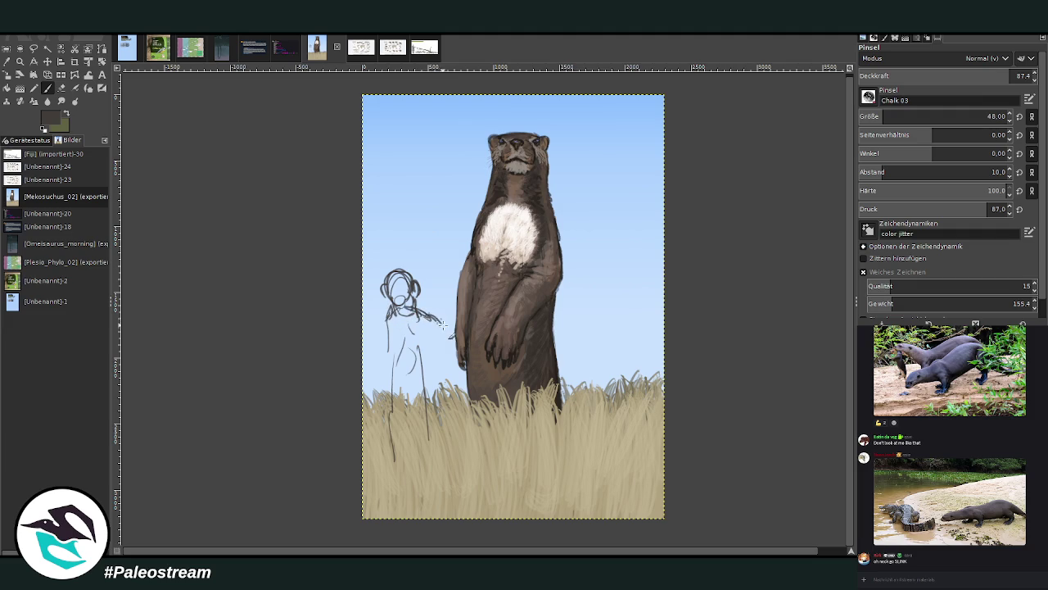
mouse_move(424, 377)
left_mouse_down()
mouse_move(413, 349)
mouse_move(416, 401)
mouse_move(434, 420)
mouse_move(397, 425)
mouse_move(422, 442)
mouse_move(434, 409)
mouse_move(430, 360)
mouse_move(391, 348)
mouse_move(393, 395)
left_mouse_up()
left_click_drag(385, 313, 386, 326)
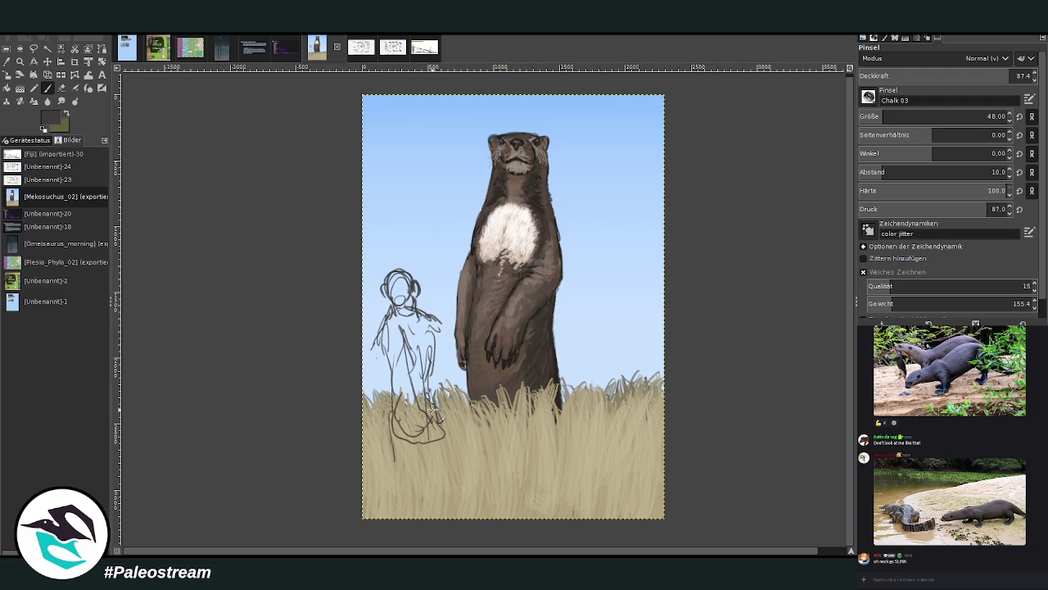
mouse_move(403, 453)
left_mouse_down()
mouse_move(430, 418)
mouse_move(448, 465)
left_mouse_up()
left_click_drag(426, 393, 448, 472)
mouse_move(414, 423)
left_mouse_down()
mouse_move(451, 493)
mouse_move(437, 489)
mouse_move(450, 476)
mouse_move(429, 498)
mouse_move(428, 452)
mouse_move(401, 434)
left_mouse_up()
left_click_drag(396, 393, 388, 420)
left_click_drag(395, 349, 388, 388)
left_click_drag(434, 336, 439, 372)
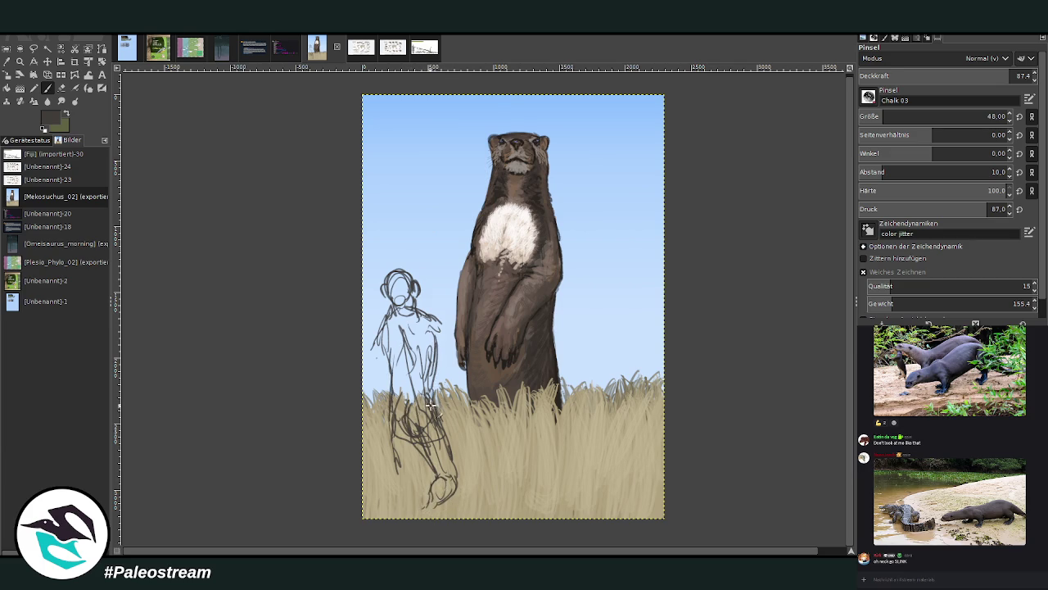
mouse_move(424, 321)
left_mouse_down()
mouse_move(444, 351)
mouse_move(421, 318)
mouse_move(444, 318)
mouse_move(459, 359)
left_mouse_up()
- At brush size 85, draw the figure's arm, darken its head and reinforce the legs
left_click_drag(883, 115, 892, 113)
mouse_move(447, 329)
left_mouse_down()
mouse_move(452, 360)
mouse_move(468, 348)
mouse_move(474, 398)
mouse_move(460, 360)
left_mouse_up()
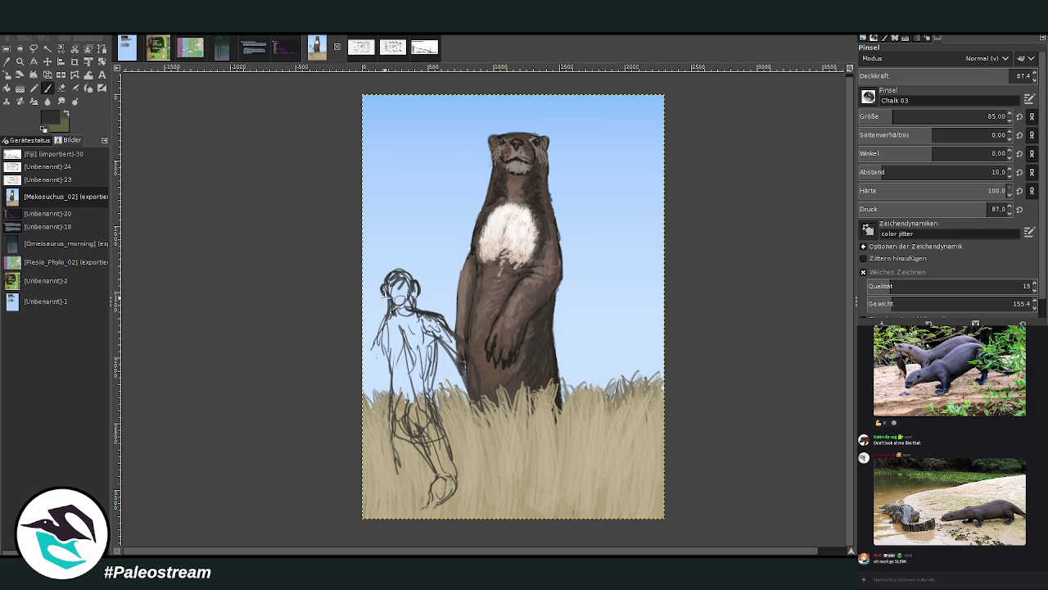
mouse_move(400, 300)
left_mouse_down()
mouse_move(409, 302)
mouse_move(395, 297)
mouse_move(405, 370)
mouse_move(389, 376)
mouse_move(395, 481)
left_mouse_up()
mouse_move(410, 444)
left_mouse_down()
mouse_move(419, 491)
mouse_move(397, 496)
left_mouse_up()
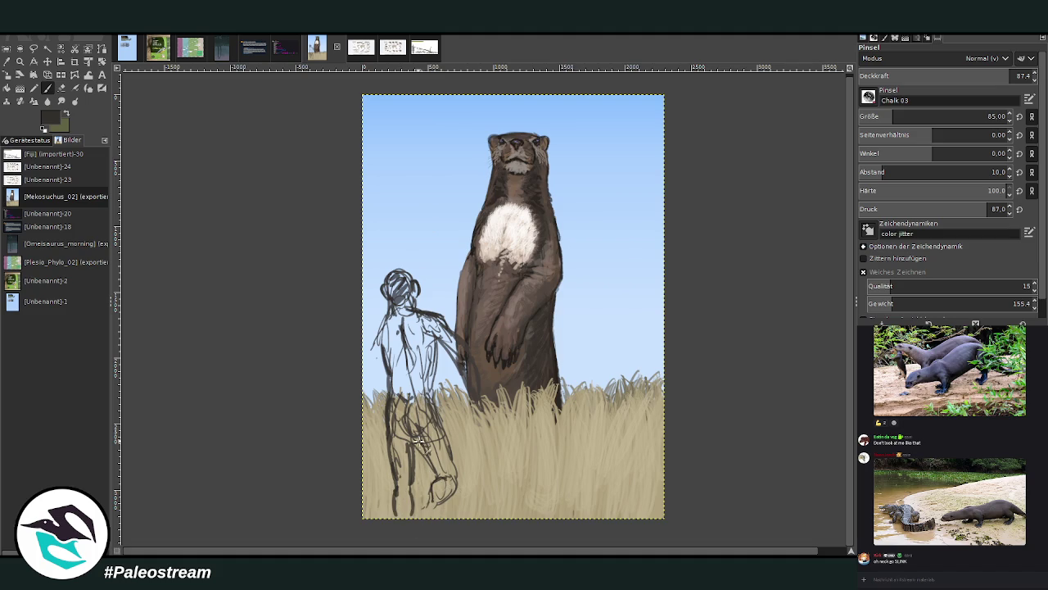
mouse_move(431, 469)
left_mouse_down()
mouse_move(418, 443)
mouse_move(462, 477)
left_mouse_up()
left_click_drag(446, 436, 457, 487)
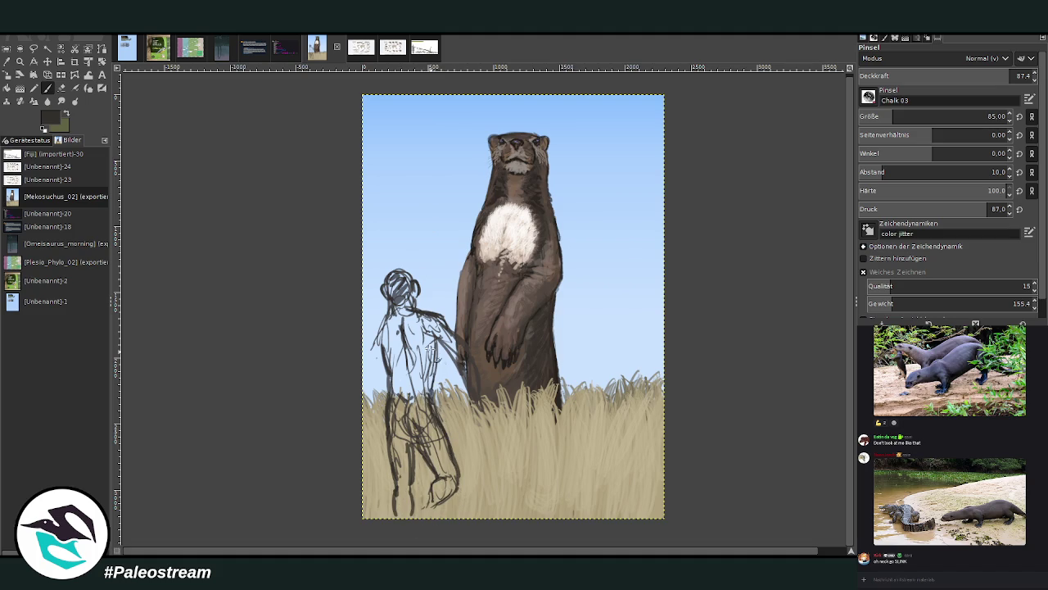
- Lasso the figure's upper body and scale it slightly lower beside the otter
key("f")
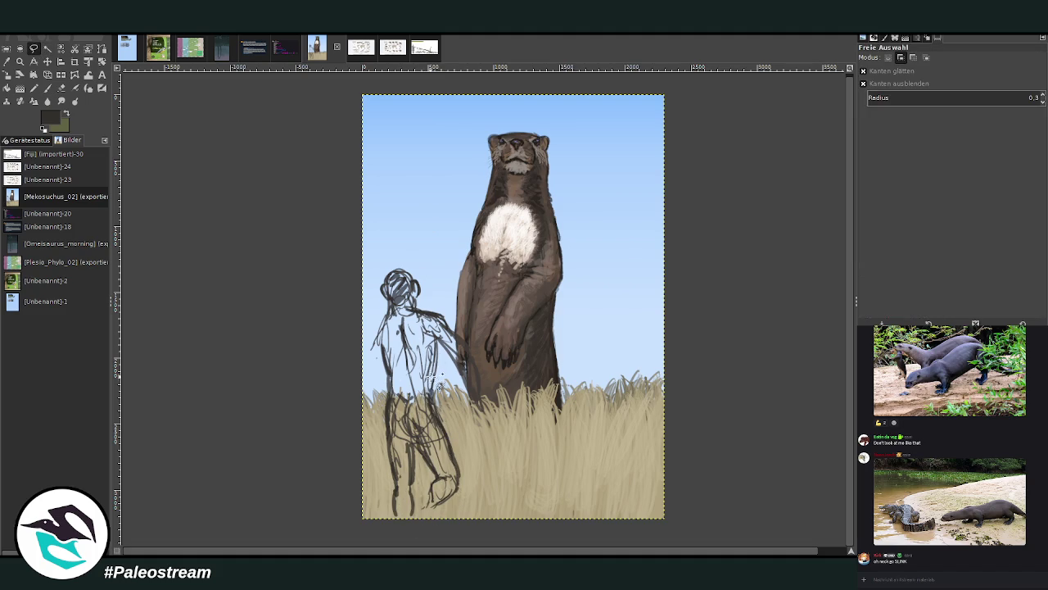
mouse_move(447, 400)
left_mouse_down()
mouse_move(457, 406)
mouse_move(466, 393)
left_mouse_up()
key("Return")
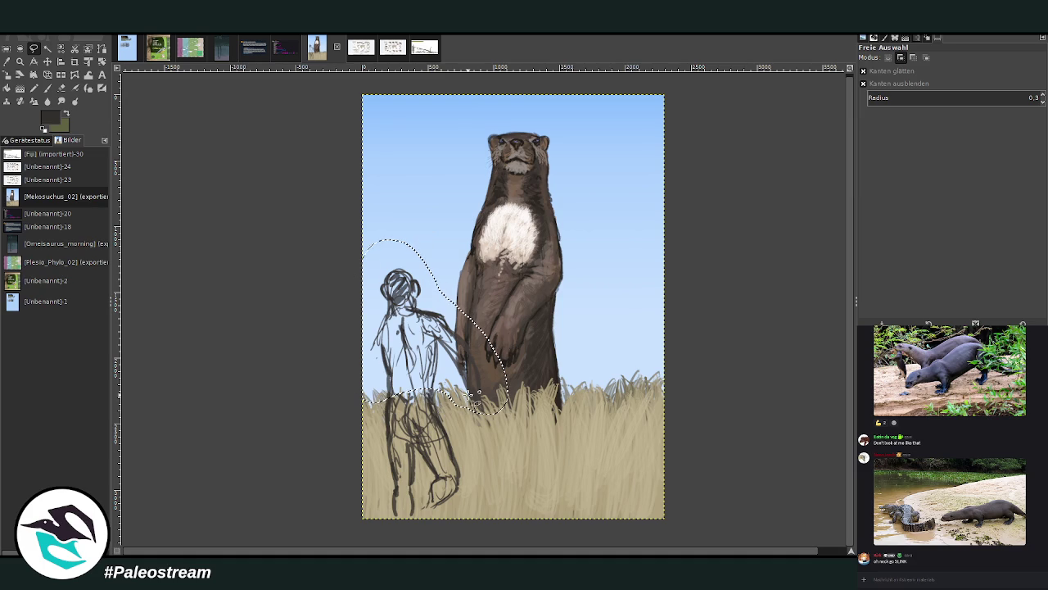
key("shift+s")
left_click(392, 354)
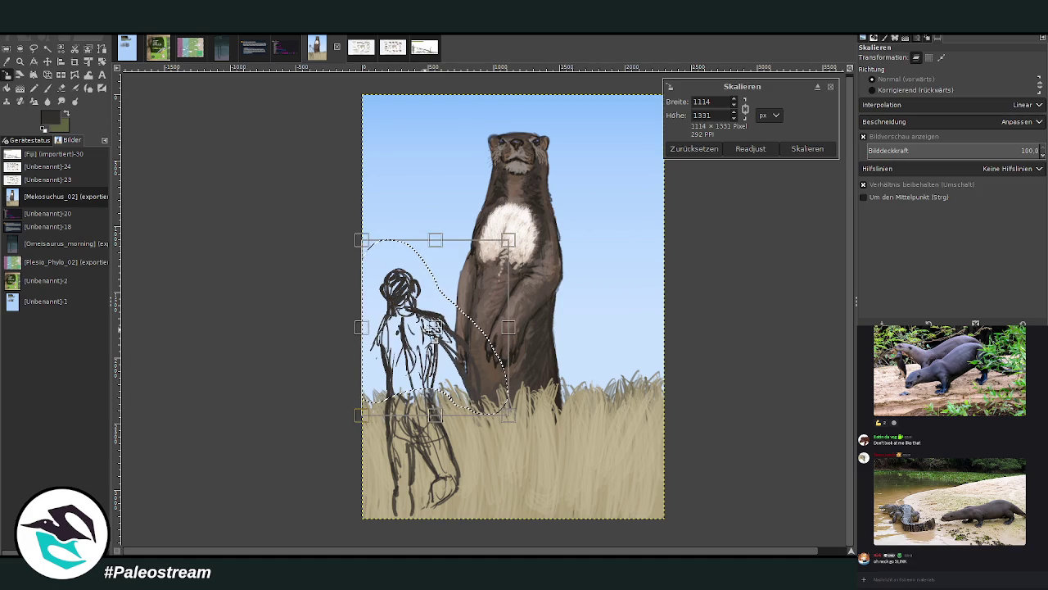
left_click_drag(436, 303, 439, 319)
key("Return")
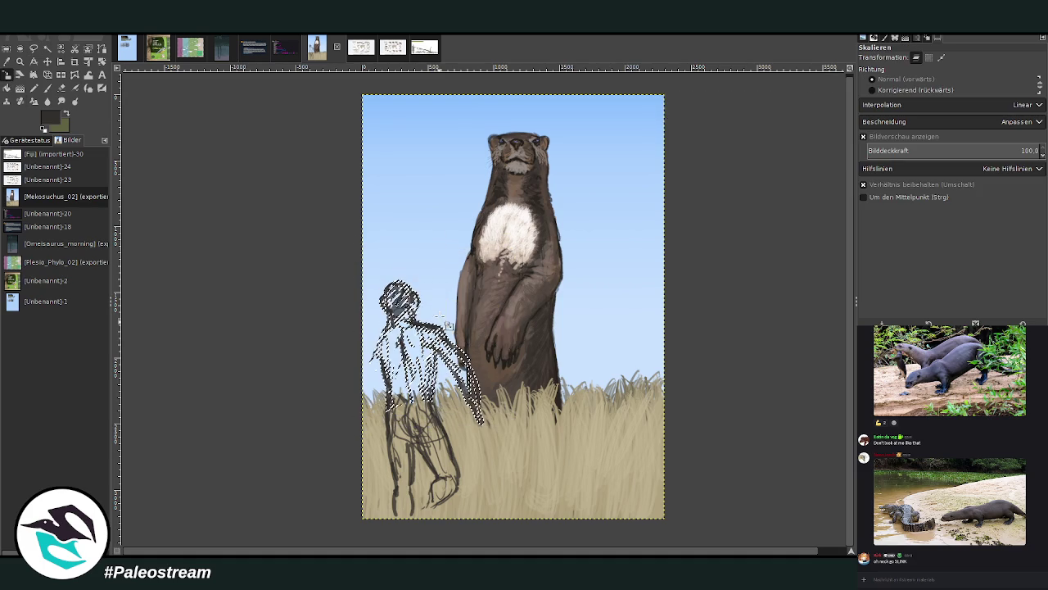
key("p")
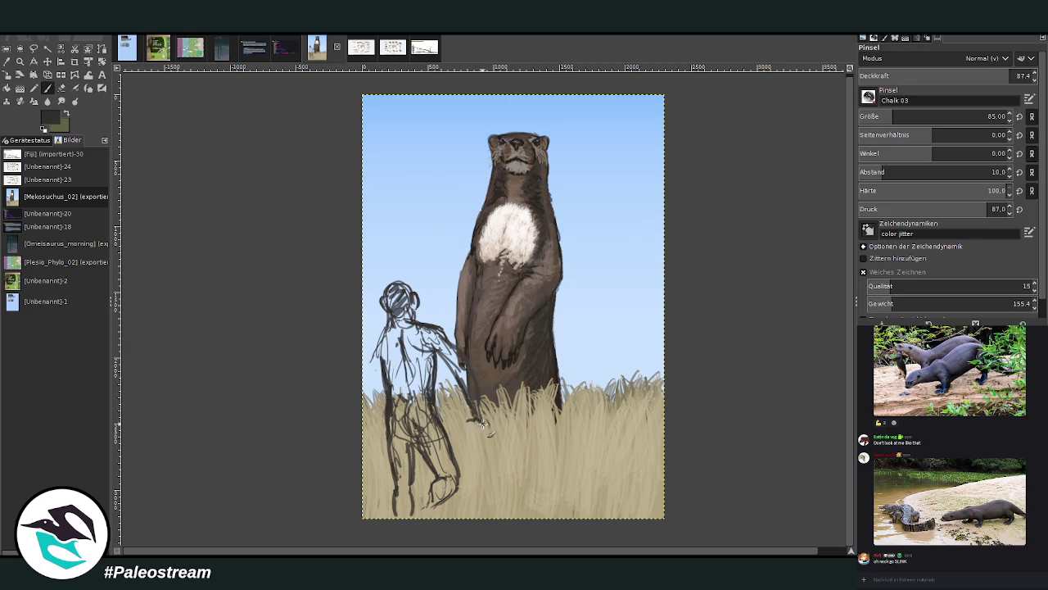
- Extend the figure's arm down to a hand and add faint hatching on its arm and hip
mouse_move(470, 415)
left_mouse_down()
mouse_move(452, 362)
mouse_move(434, 354)
left_mouse_up()
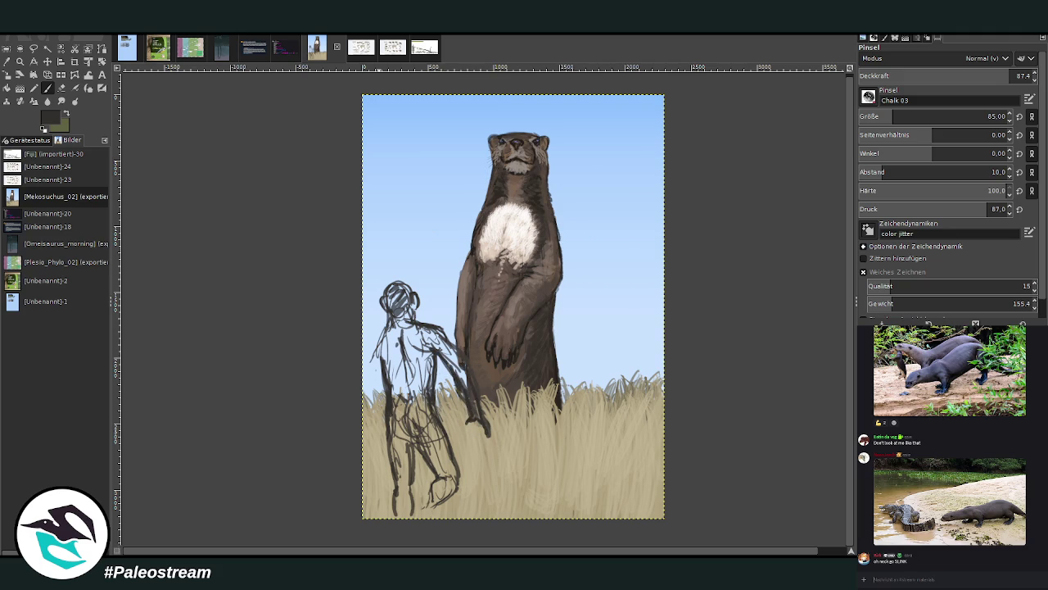
scroll(950, 446, "up", 5)
scroll(950, 447, "up", 5)
scroll(950, 446, "up", 5)
scroll(950, 446, "down", 5)
scroll(950, 447, "down", 5)
scroll(950, 446, "down", 5)
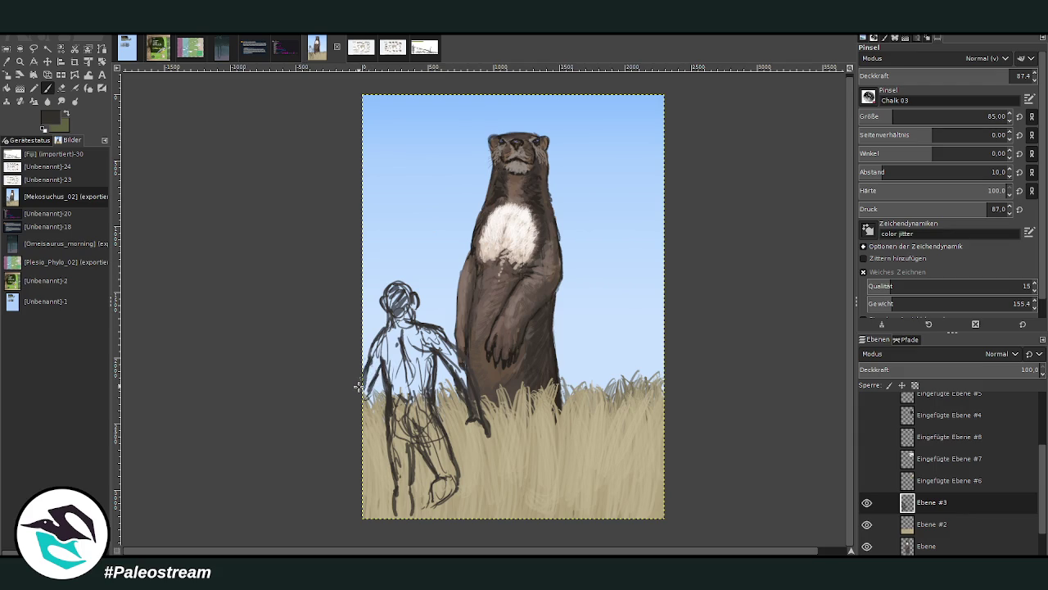
mouse_move(375, 365)
left_mouse_down()
mouse_move(422, 369)
mouse_move(426, 384)
mouse_move(410, 405)
mouse_move(417, 446)
left_mouse_up()
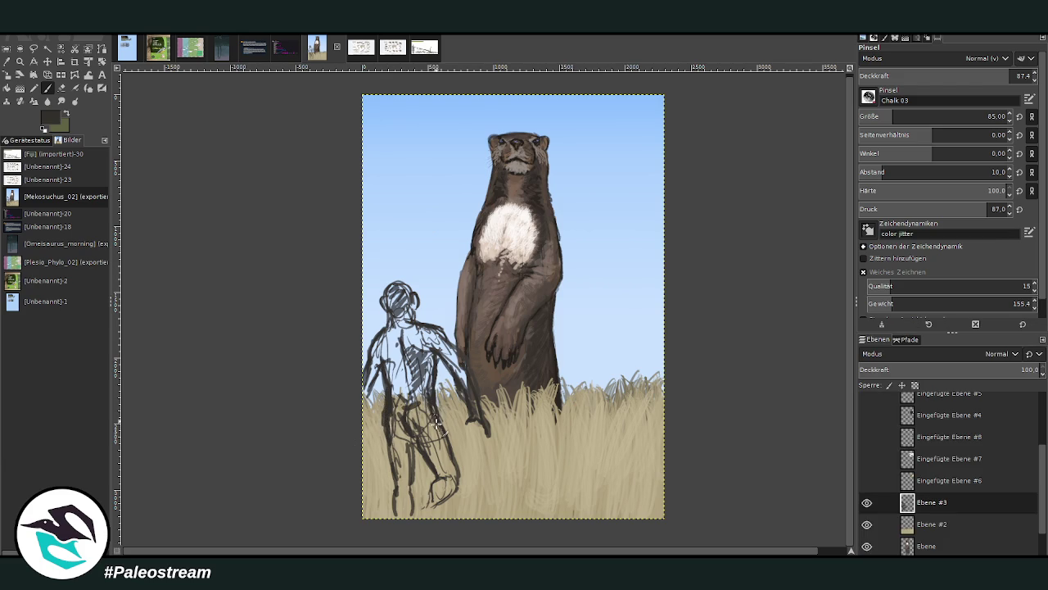
mouse_move(428, 419)
left_mouse_down()
mouse_move(408, 375)
mouse_move(414, 346)
mouse_move(430, 351)
mouse_move(402, 375)
mouse_move(413, 397)
left_mouse_up()
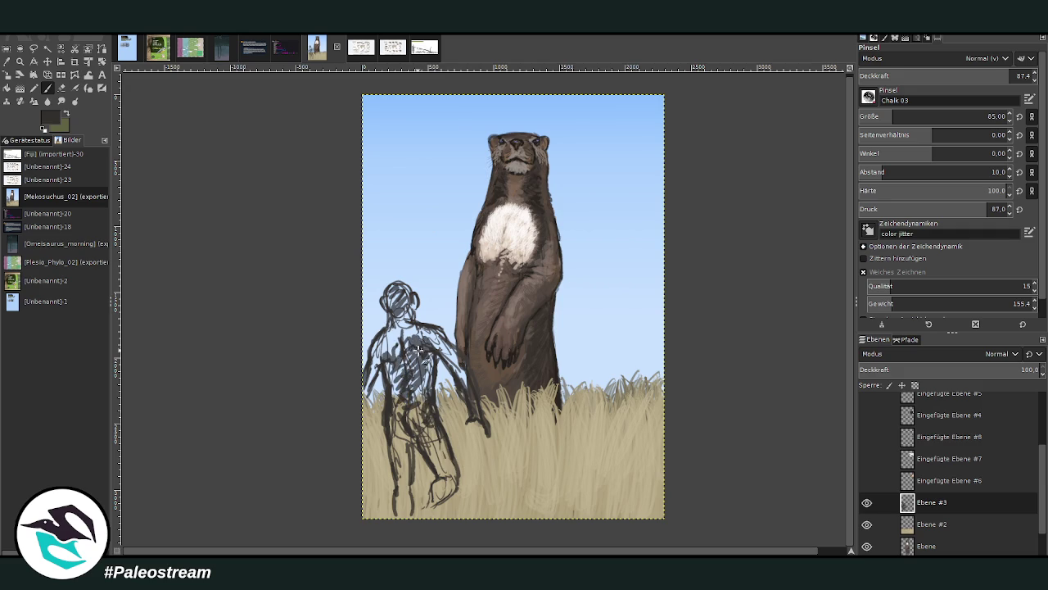
- Zoom in on the figure and set the brush to size 154, opacity 90.2, spacing 7
left_click(19, 61)
left_click_drag(356, 231, 627, 539)
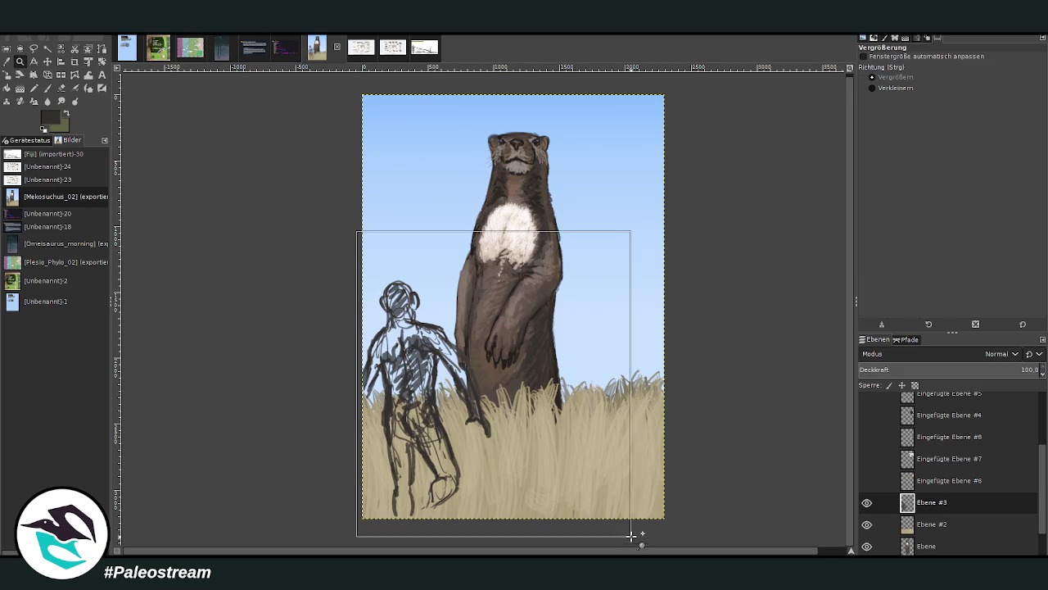
left_click(48, 88)
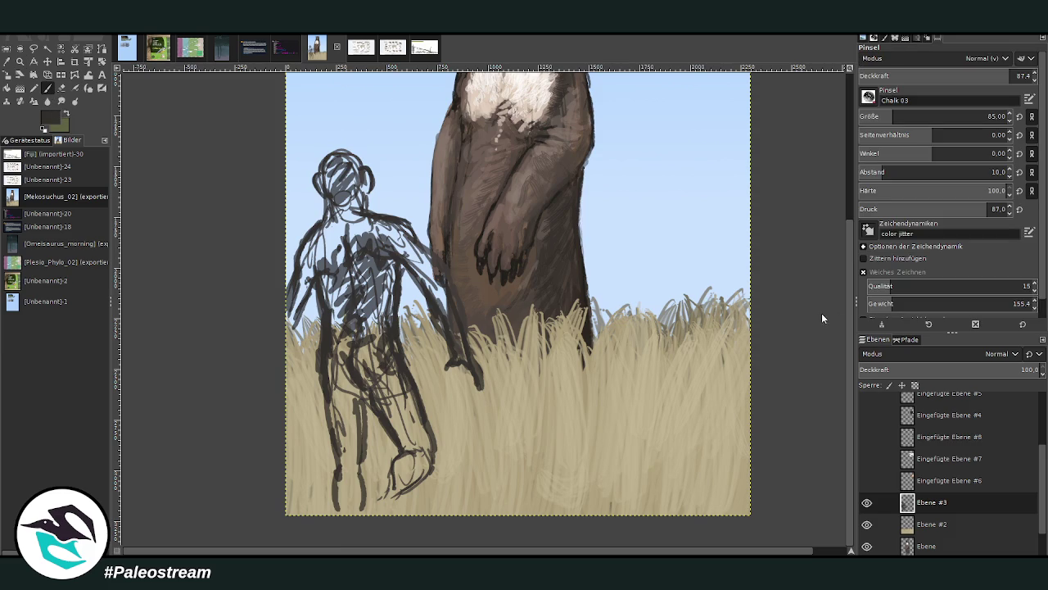
left_click(907, 117)
left_click(1015, 75)
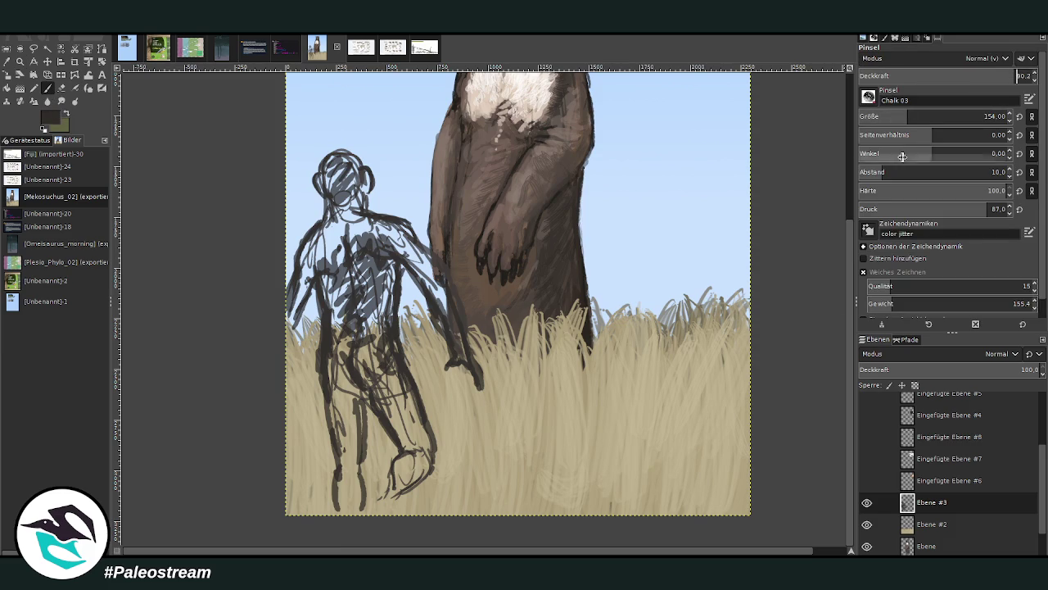
left_click(876, 172)
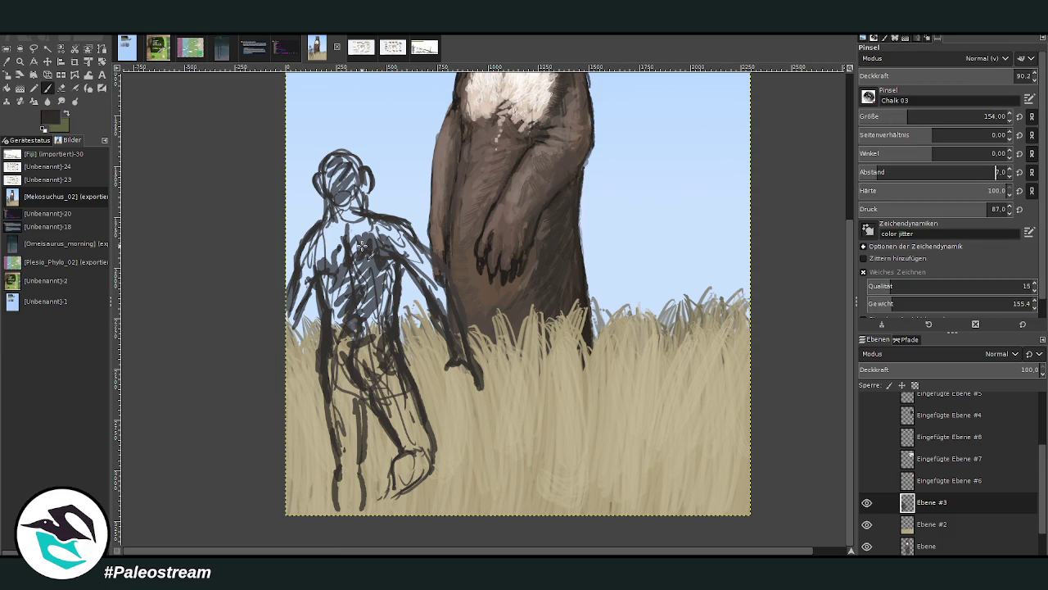
- Paint the figure's shoulders, arms, legs and feet solid dark brown with the large Chalk brush
mouse_move(326, 245)
left_mouse_down()
mouse_move(287, 328)
mouse_move(298, 280)
left_mouse_up()
mouse_move(457, 350)
left_mouse_down()
mouse_move(446, 295)
mouse_move(434, 303)
mouse_move(445, 306)
mouse_move(405, 255)
mouse_move(414, 270)
mouse_move(365, 249)
mouse_move(385, 282)
mouse_move(373, 364)
left_mouse_up()
left_click_drag(336, 262, 352, 340)
left_click_drag(324, 278, 360, 490)
left_click_drag(380, 385, 411, 451)
mouse_move(394, 410)
left_mouse_down()
mouse_move(428, 483)
mouse_move(401, 488)
mouse_move(391, 506)
mouse_move(345, 513)
left_mouse_up()
left_click_drag(352, 471, 339, 506)
- Fill in the figure's thighs, torso, neck, head and chest with dark brown
left_click_drag(349, 452, 362, 387)
mouse_move(359, 475)
left_mouse_down()
mouse_move(352, 385)
mouse_move(368, 380)
mouse_move(405, 424)
left_mouse_up()
left_click_drag(375, 376, 361, 308)
mouse_move(360, 351)
left_mouse_down()
mouse_move(354, 215)
mouse_move(321, 255)
left_mouse_up()
mouse_move(359, 221)
left_mouse_down()
mouse_move(406, 247)
mouse_move(350, 210)
mouse_move(358, 188)
mouse_move(364, 215)
left_mouse_up()
mouse_move(359, 175)
left_mouse_down()
mouse_move(337, 221)
mouse_move(336, 173)
mouse_move(356, 182)
mouse_move(370, 200)
mouse_move(327, 170)
mouse_move(318, 196)
left_mouse_up()
left_click_drag(338, 287, 361, 315)
mouse_move(324, 260)
left_mouse_down()
mouse_move(306, 295)
mouse_move(327, 262)
left_mouse_up()
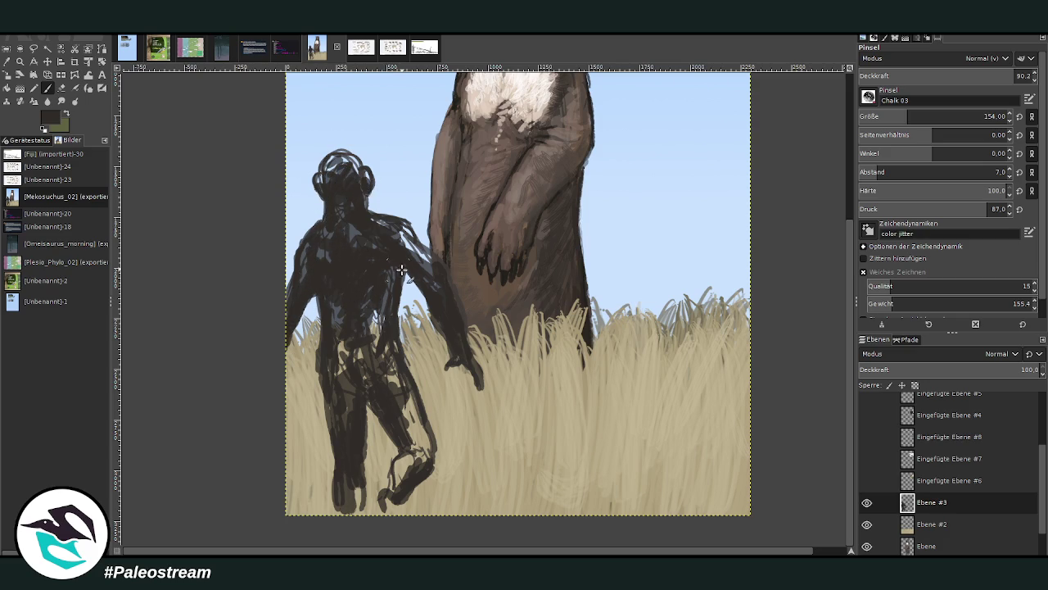
- Cover highlights on the shoulders, waist and legs, and add a lighter grey-brown patch on the upper back
left_click_drag(414, 267, 389, 238)
mouse_move(420, 263)
left_mouse_down()
mouse_move(377, 219)
mouse_move(422, 249)
mouse_move(460, 321)
left_mouse_up()
mouse_move(385, 244)
left_mouse_down()
mouse_move(358, 229)
mouse_move(379, 269)
left_mouse_up()
mouse_move(342, 223)
left_mouse_down()
mouse_move(321, 254)
mouse_move(342, 220)
mouse_move(337, 193)
mouse_move(296, 287)
left_mouse_up()
mouse_move(336, 366)
left_mouse_down()
mouse_move(376, 331)
mouse_move(335, 305)
mouse_move(373, 321)
mouse_move(375, 376)
mouse_move(409, 426)
left_mouse_up()
mouse_move(393, 385)
left_mouse_down()
mouse_move(414, 436)
mouse_move(395, 369)
left_mouse_up()
mouse_move(414, 420)
left_mouse_down()
mouse_move(393, 492)
mouse_move(430, 459)
left_mouse_up()
key("x")
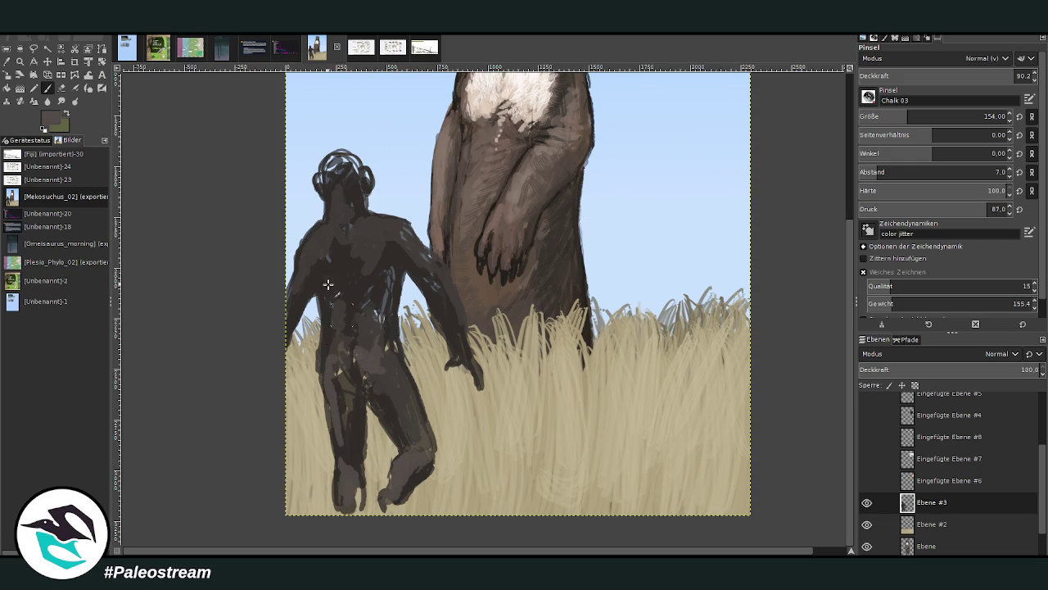
left_click_drag(327, 239, 360, 219)
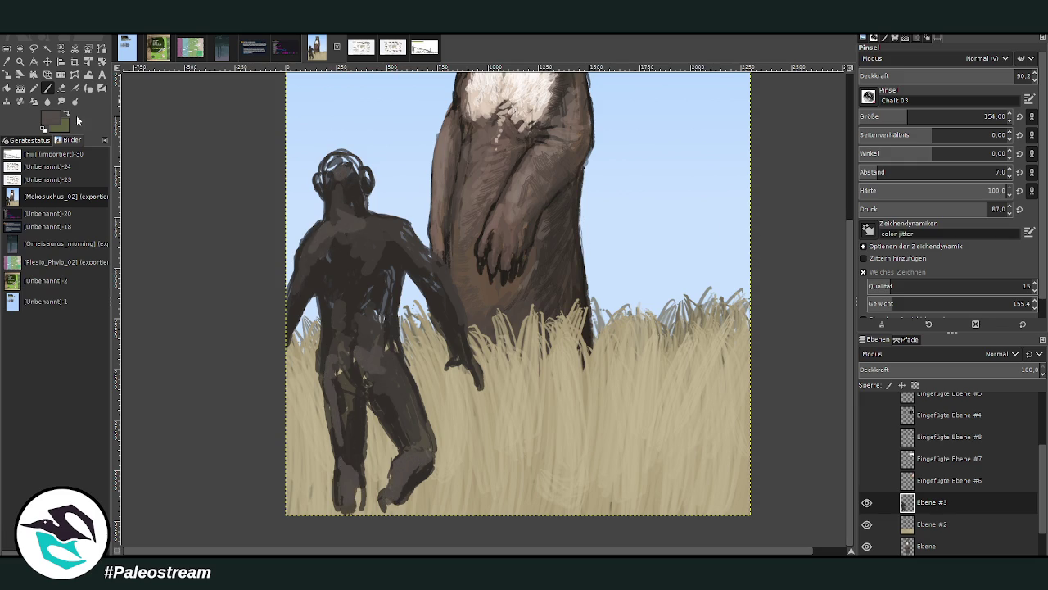
left_click(348, 196, "ctrl")
- Darken the figure's head, torso, hip and back with near-black, covering the light streaks
mouse_move(331, 169)
left_mouse_down()
mouse_move(338, 188)
mouse_move(361, 195)
mouse_move(352, 156)
mouse_move(346, 214)
left_mouse_up()
mouse_move(362, 292)
left_mouse_down()
mouse_move(370, 276)
mouse_move(433, 289)
mouse_move(398, 254)
mouse_move(387, 270)
mouse_move(391, 348)
mouse_move(377, 310)
mouse_move(357, 321)
left_mouse_up()
mouse_move(366, 394)
left_mouse_down()
mouse_move(354, 370)
mouse_move(359, 467)
mouse_move(392, 429)
mouse_move(381, 403)
left_mouse_up()
mouse_move(327, 282)
left_mouse_down()
mouse_move(324, 254)
mouse_move(295, 312)
mouse_move(315, 325)
left_mouse_up()
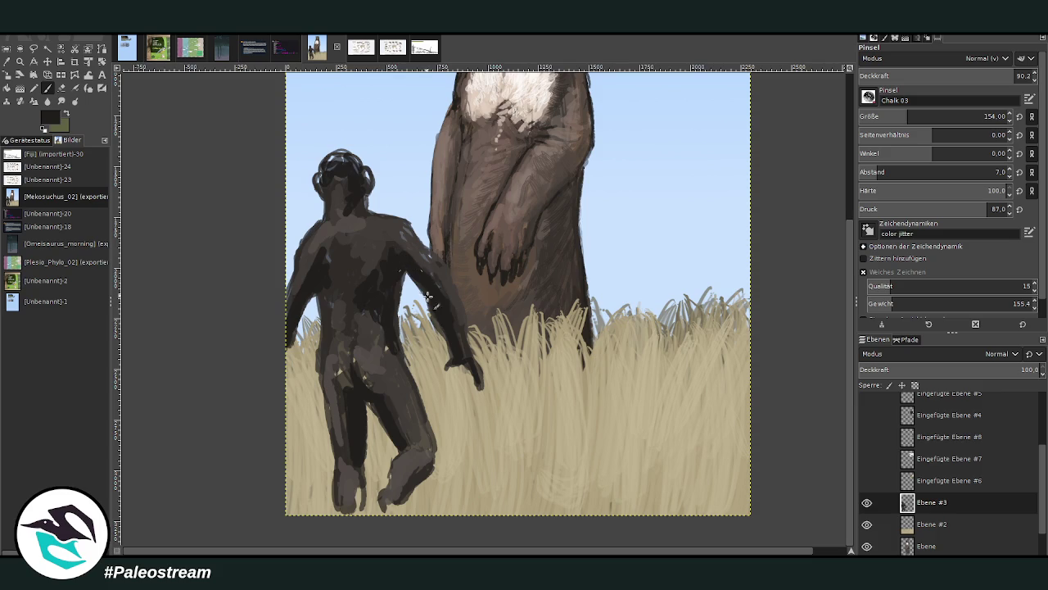
mouse_move(330, 265)
left_mouse_down()
mouse_move(339, 286)
mouse_move(328, 331)
mouse_move(345, 398)
left_mouse_up()
mouse_move(356, 194)
left_mouse_down()
mouse_move(341, 164)
mouse_move(365, 175)
left_mouse_up()
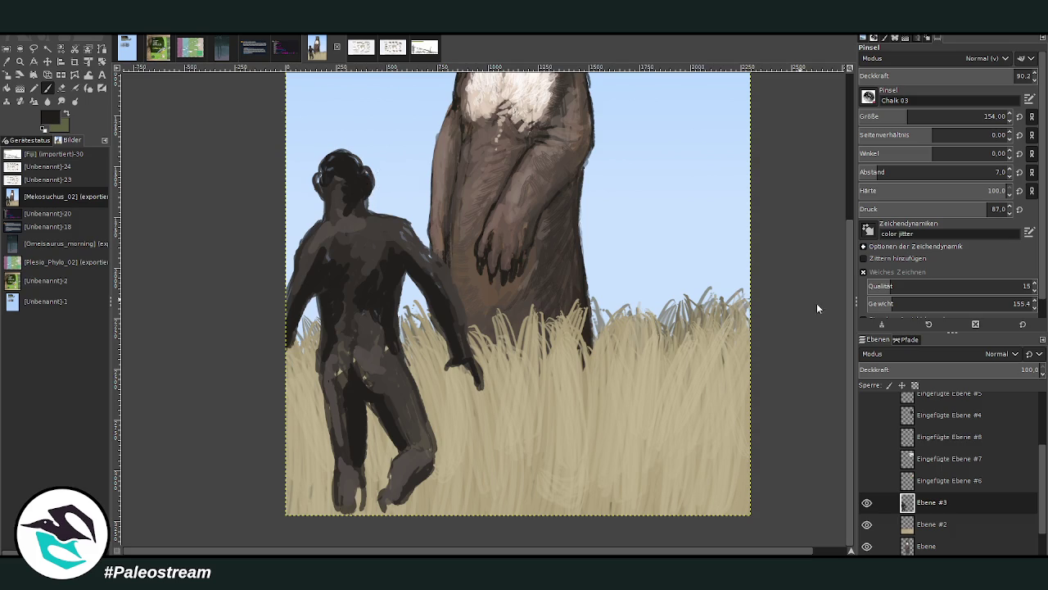
left_click(995, 116)
- Add lighter brown highlights on the figure's head with a size-30 brush
type("30")
key("Return")
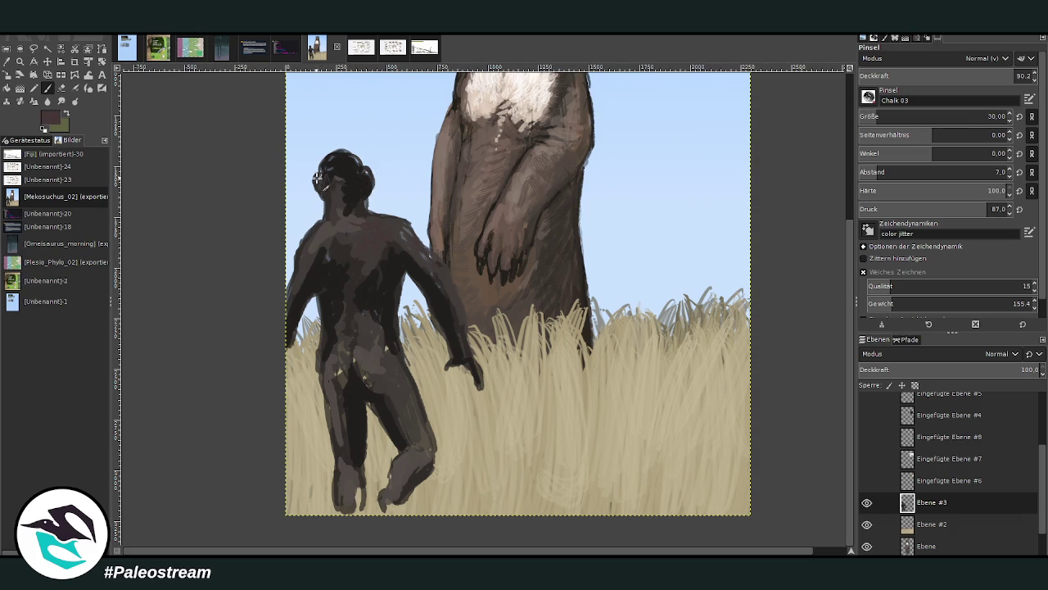
mouse_move(353, 172)
left_mouse_down()
mouse_move(344, 160)
mouse_move(370, 196)
left_mouse_up()
- Darken the edges of the figure's neck and arms with brush size 76
left_click_drag(991, 119, 797, 71)
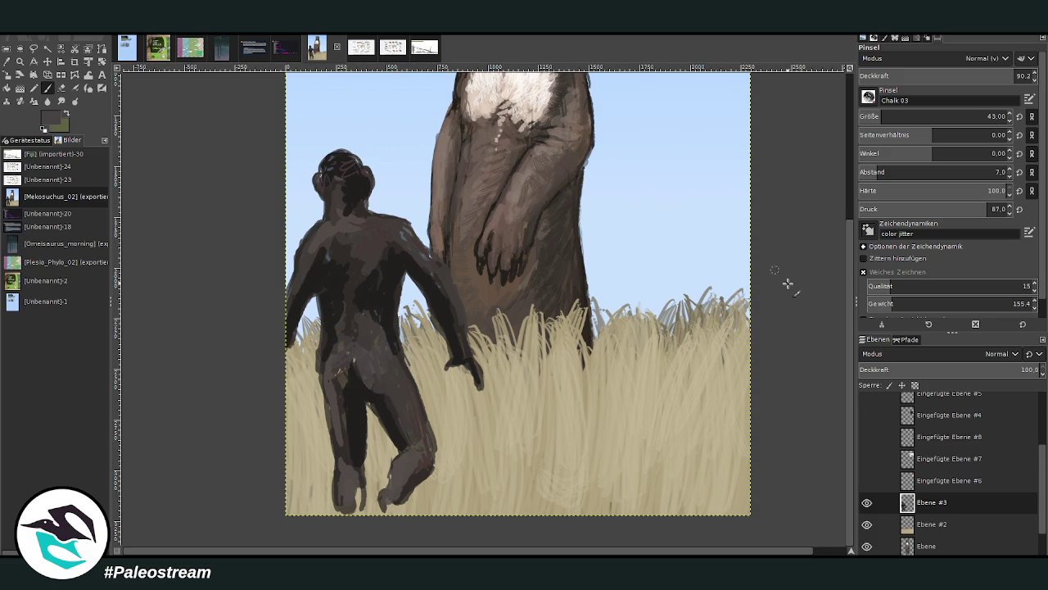
key("bracketright")
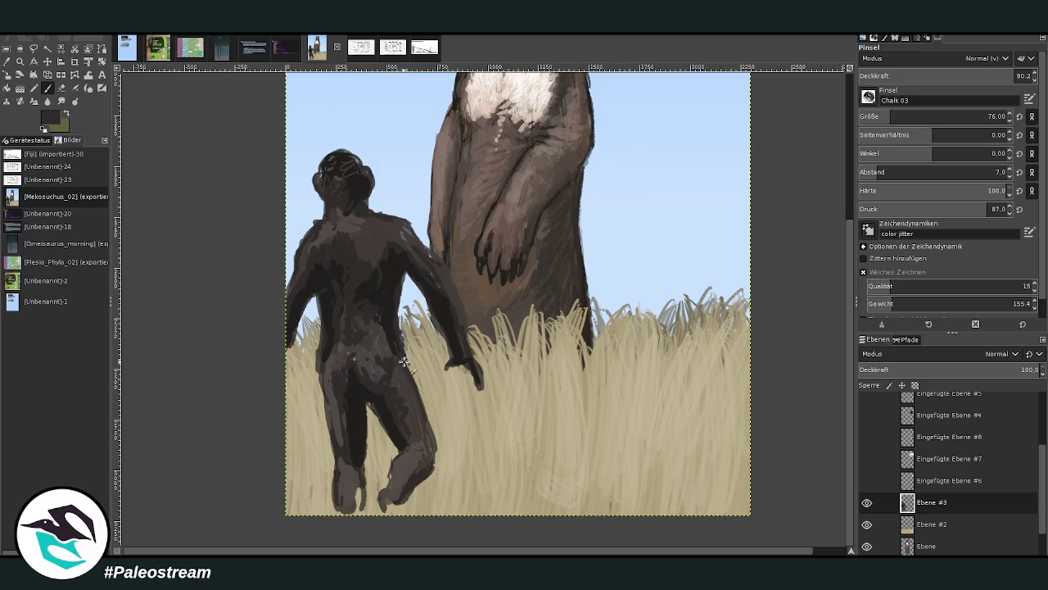
mouse_move(319, 221)
left_mouse_down()
mouse_move(321, 174)
mouse_move(363, 175)
mouse_move(370, 207)
mouse_move(304, 244)
mouse_move(292, 288)
left_mouse_up()
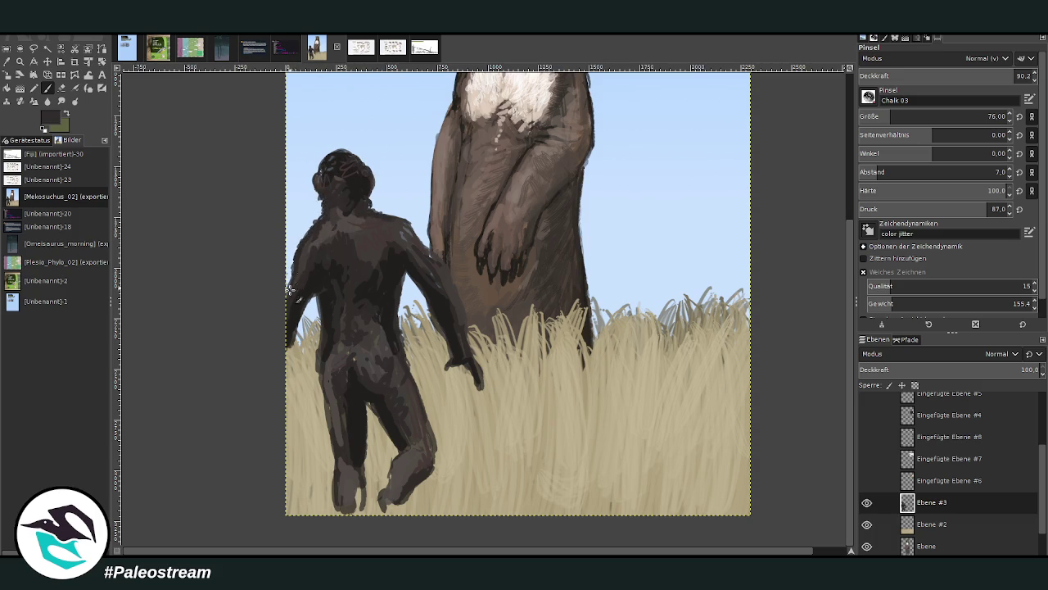
left_click_drag(410, 236, 440, 272)
- Darken the figure's lower legs, raised foot and left hip with darker strokes
left_click_drag(344, 471, 360, 509)
mouse_move(384, 474)
left_mouse_down()
mouse_move(394, 500)
mouse_move(397, 440)
mouse_move(434, 449)
mouse_move(432, 467)
mouse_move(431, 434)
left_mouse_up()
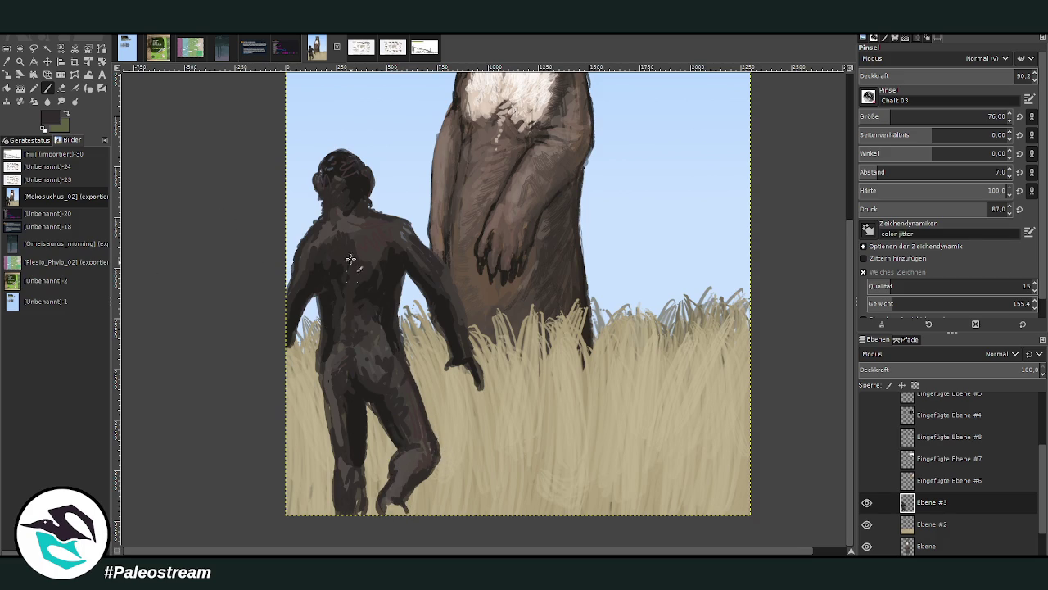
mouse_move(328, 368)
left_mouse_down()
mouse_move(324, 397)
mouse_move(321, 359)
mouse_move(328, 414)
mouse_move(321, 359)
mouse_move(329, 390)
left_mouse_up()
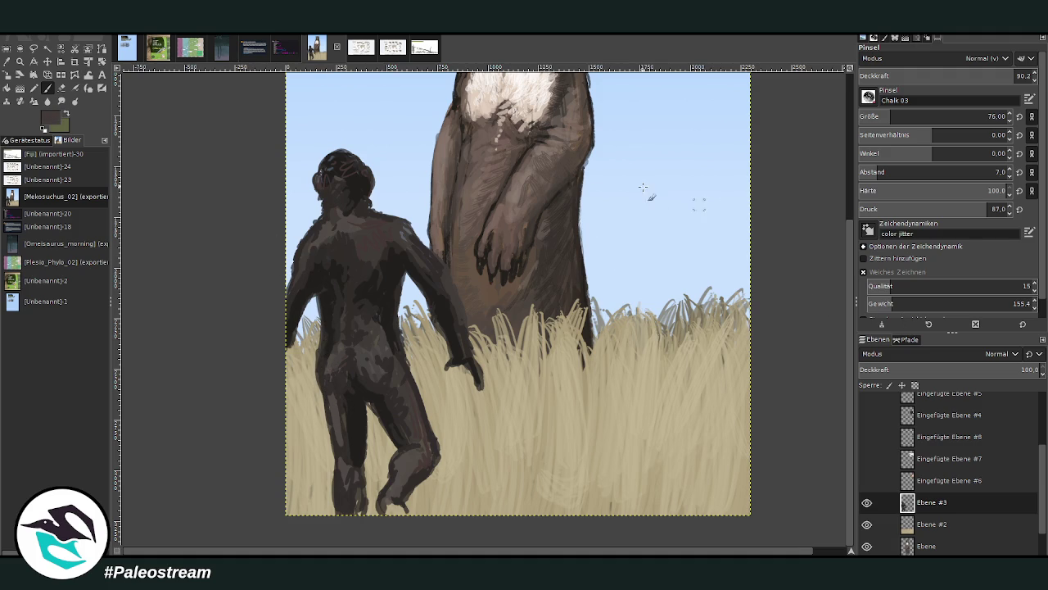
left_click_drag(328, 374, 330, 352)
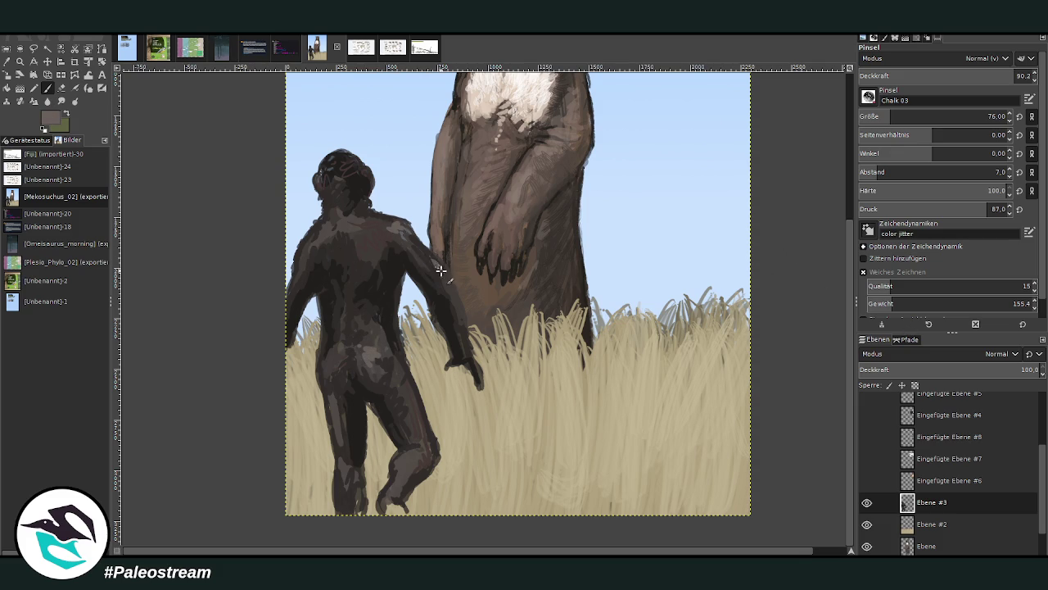
- Highlight the upper back and forearm, then darken the foot and left arm edge in picked dark brown
mouse_move(390, 216)
left_mouse_down()
mouse_move(362, 230)
mouse_move(361, 242)
left_mouse_up()
left_click_drag(445, 291, 462, 363)
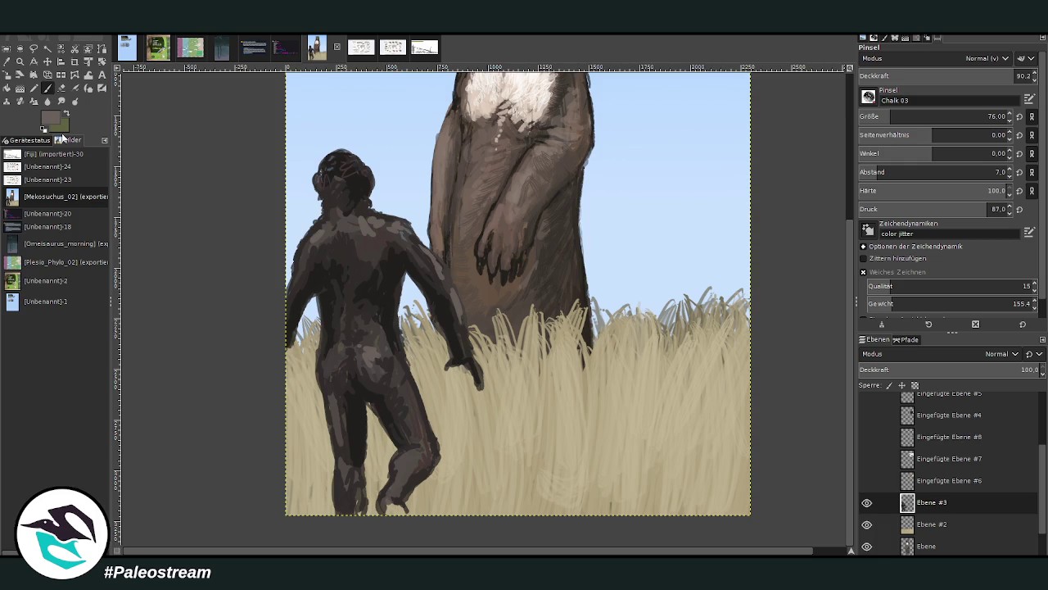
left_click(360, 246, "ctrl")
left_click_drag(387, 513, 395, 516)
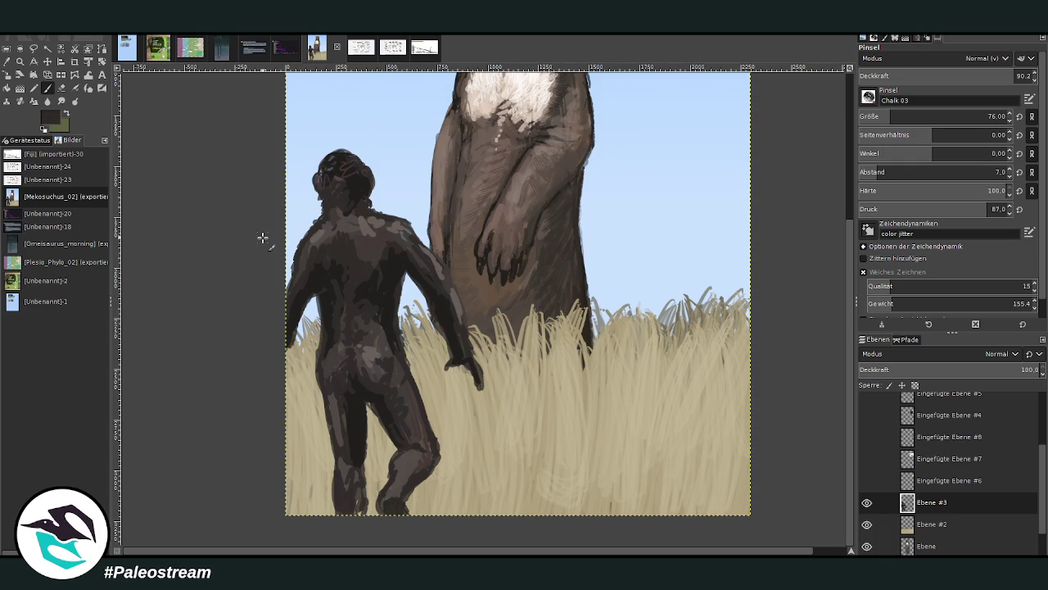
mouse_move(317, 268)
left_mouse_down()
mouse_move(288, 290)
mouse_move(320, 219)
left_mouse_up()
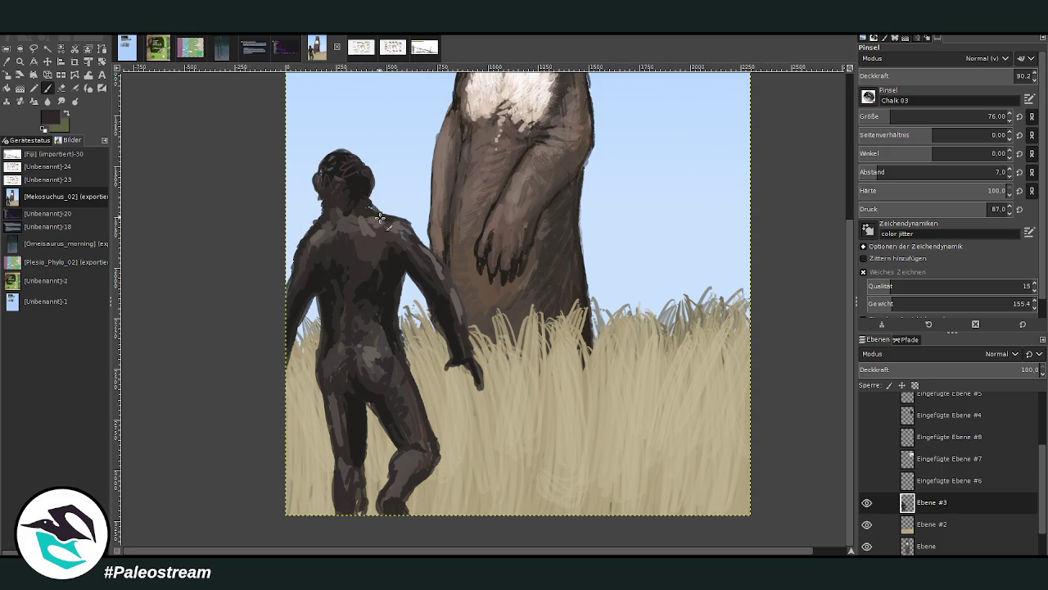
key("minus")
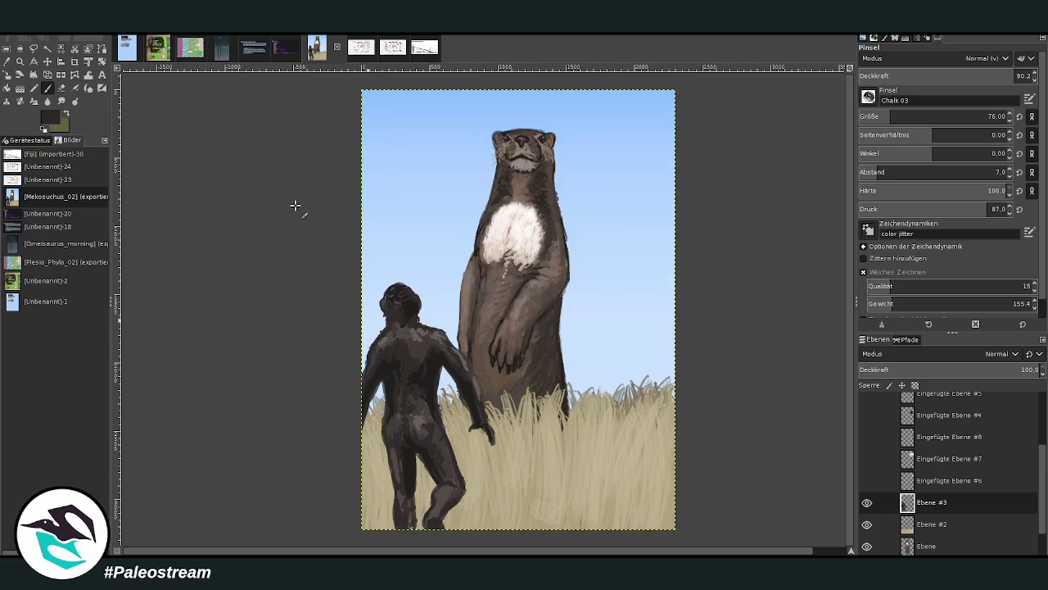
- Gaussian-blur the ape figure layer and zoom so the whole painting fills the view
key("minus")
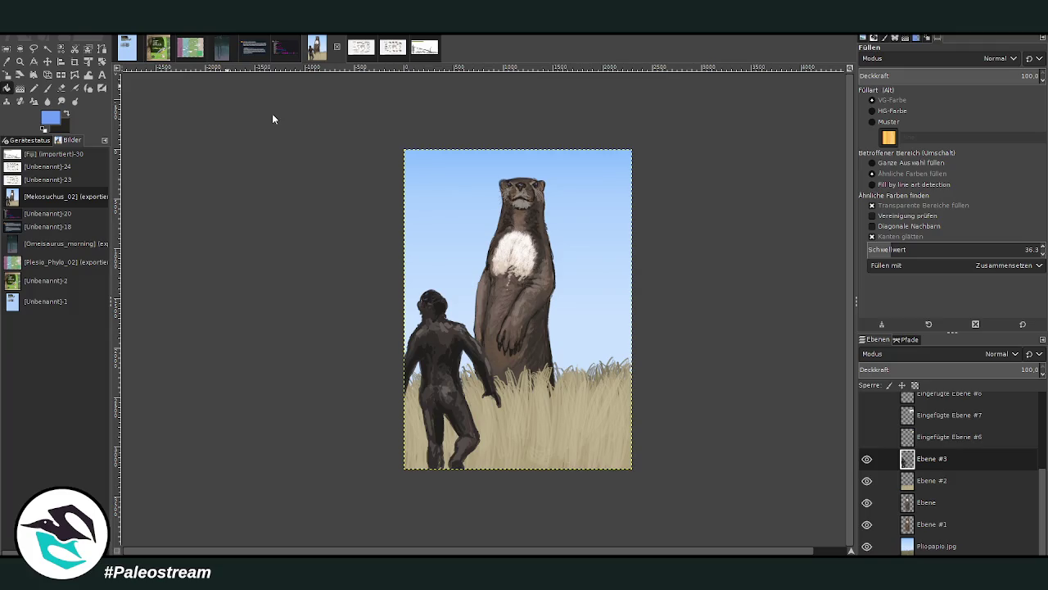
key("ctrl+shift+f")
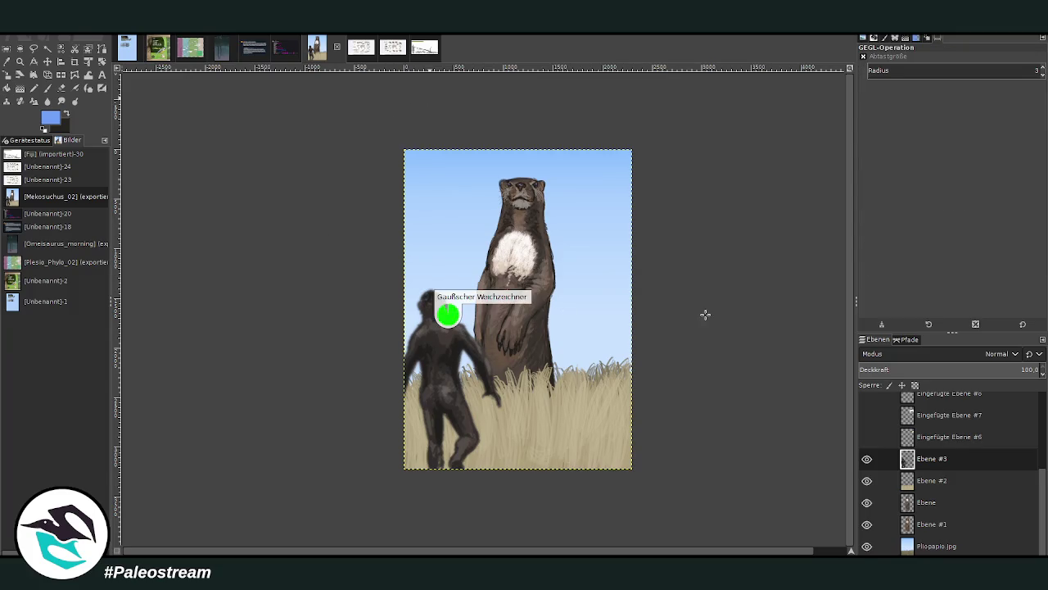
left_click(932, 480)
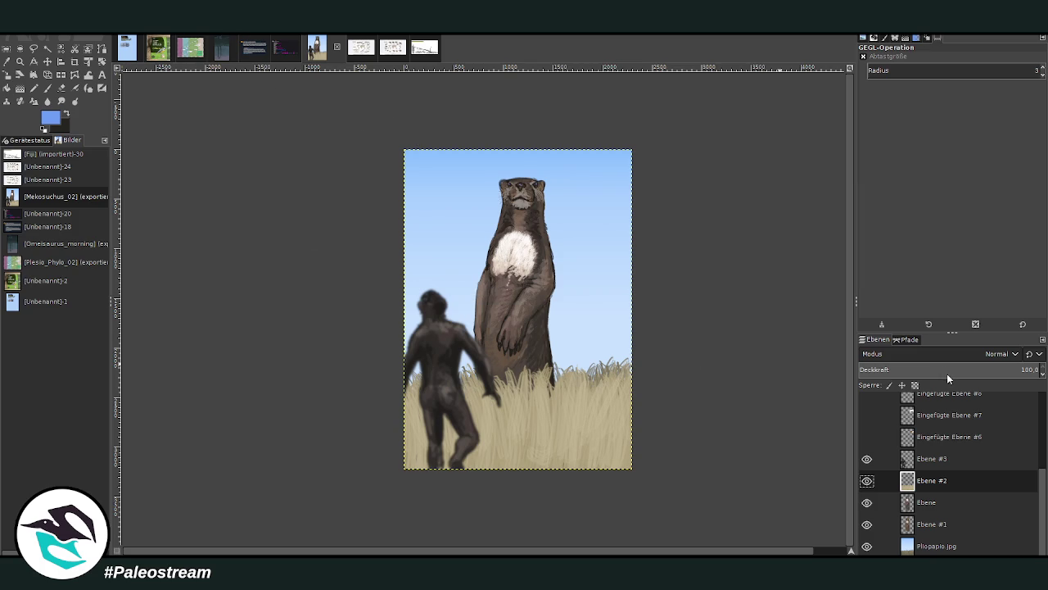
left_click(928, 544)
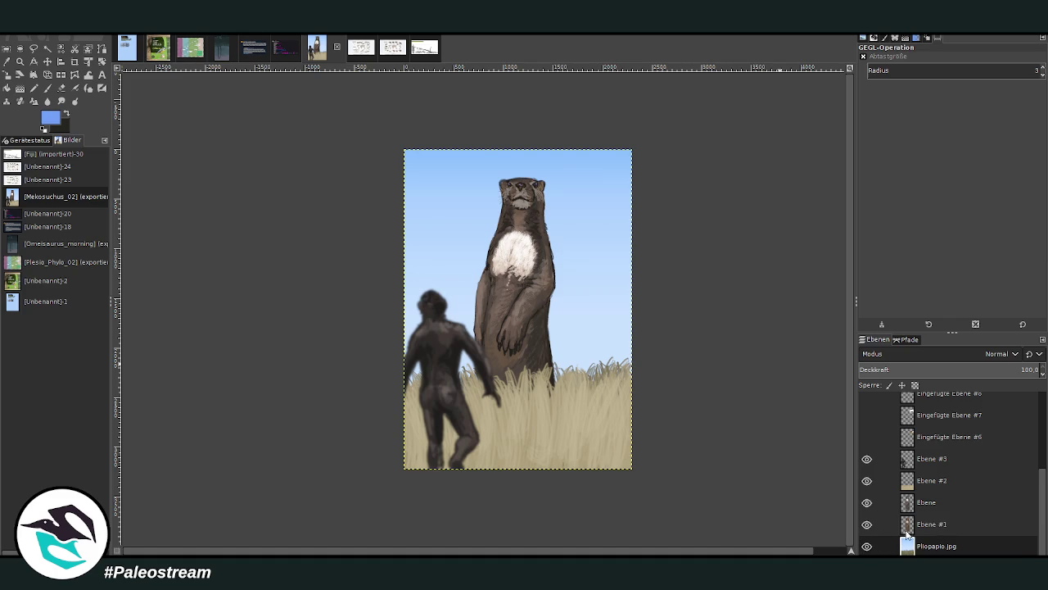
left_click(866, 545, "shift")
left_click(20, 61)
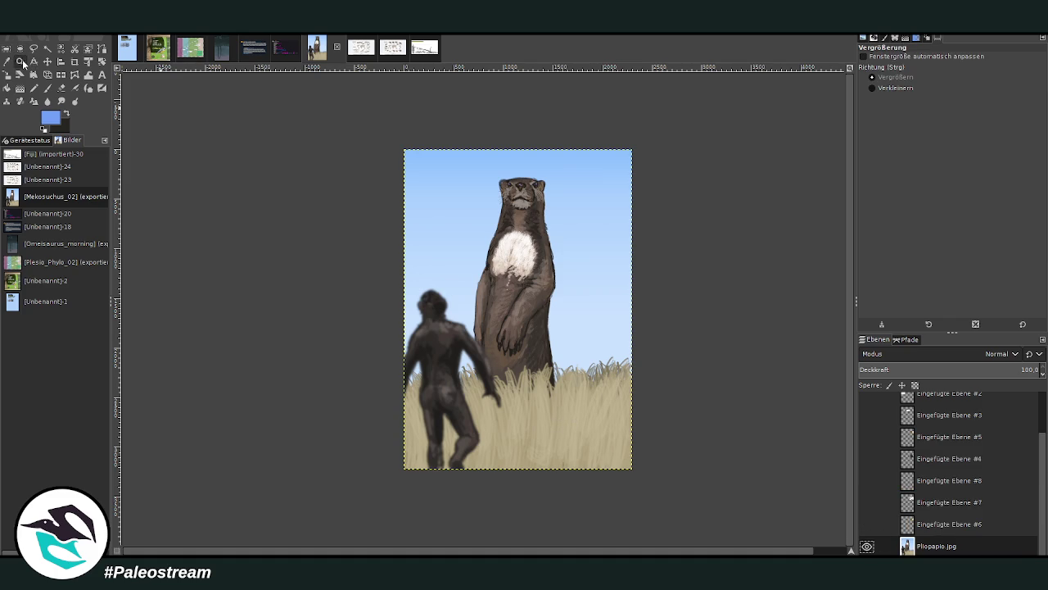
left_click_drag(388, 129, 639, 428)
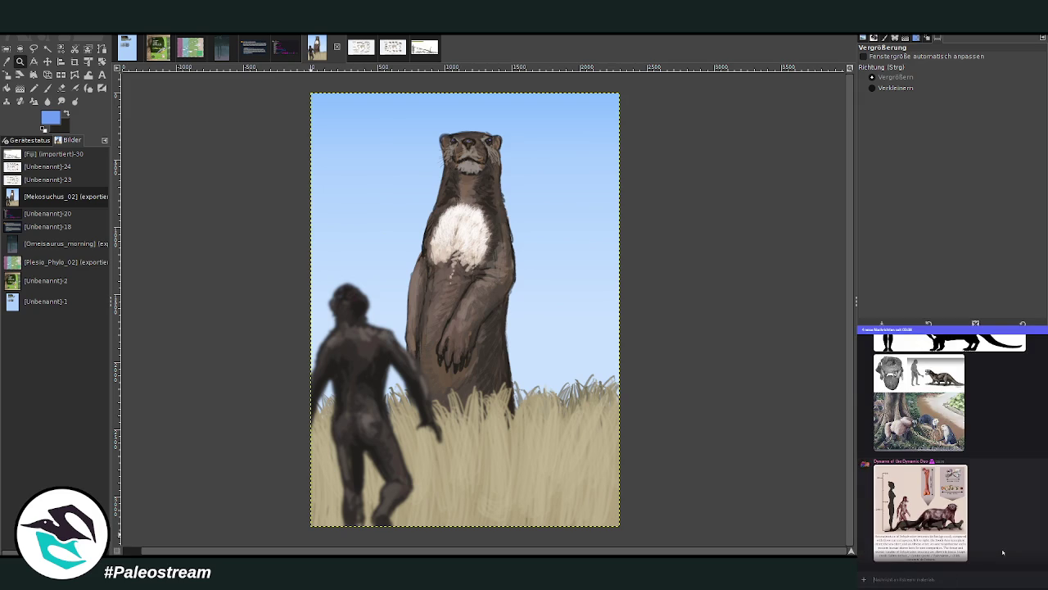
- Export a merged copy of the painting as Enhydriodon_2 and paste it into a Discord message
scroll(1023, 538, "down", 2)
scroll(1023, 538, "down", 3)
scroll(1023, 538, "down", 3)
scroll(1023, 537, "up", 3)
scroll(1024, 536, "down", 1)
scroll(983, 540, "up", 3)
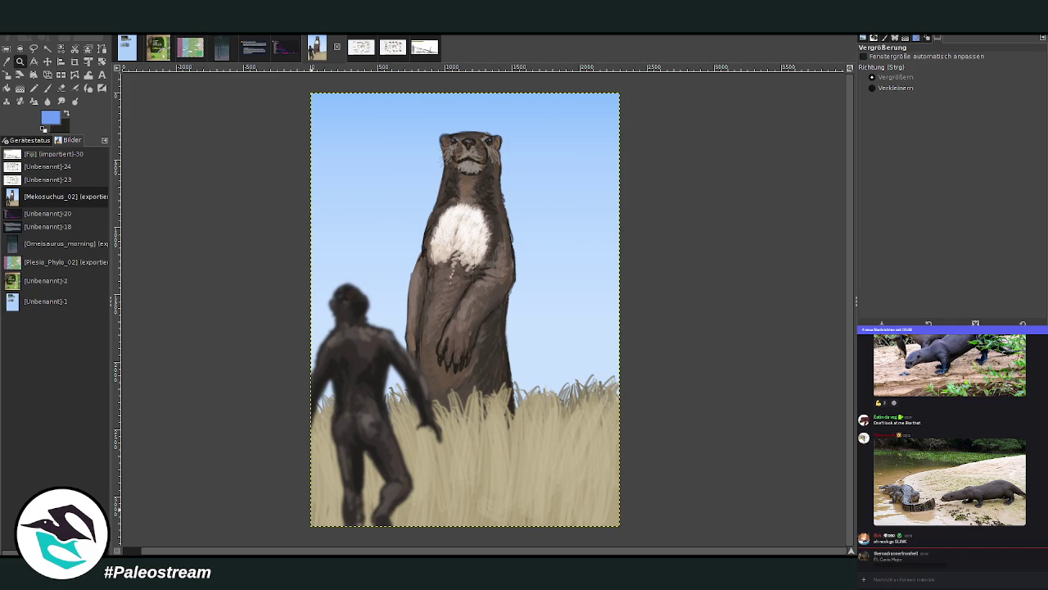
key("ctrl+d")
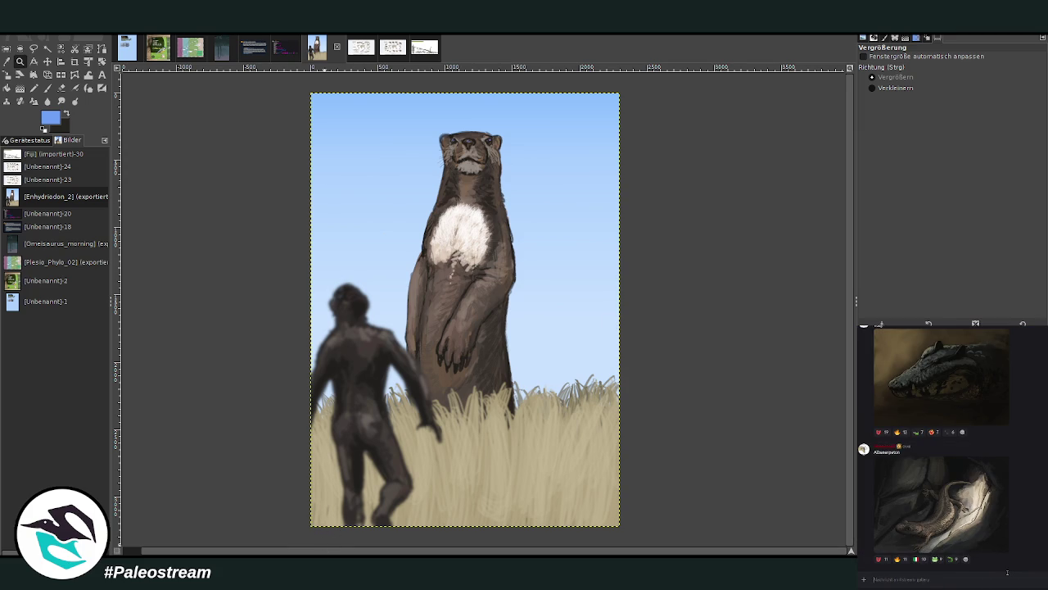
key("ctrl+v")
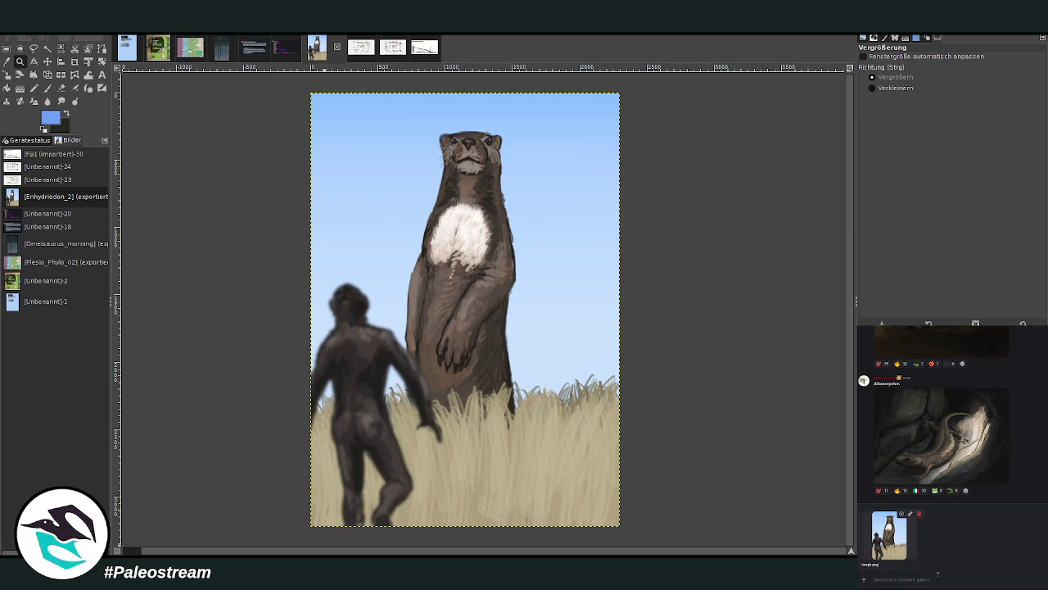
- Send the painting captioned 'Enhydriodon' and Mesosuchus_02.png captioned 'Mesosuchus', then open the Canis Major image
type("Enhy")
type("n")
key("Return")
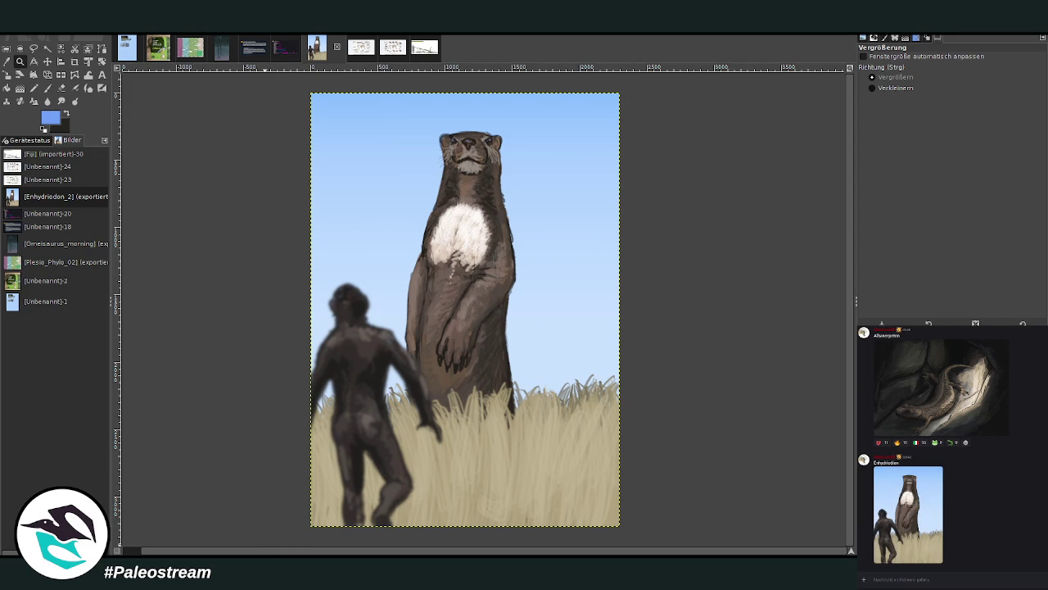
left_click_drag(933, 584, 933, 580)
type("Melsuchus")
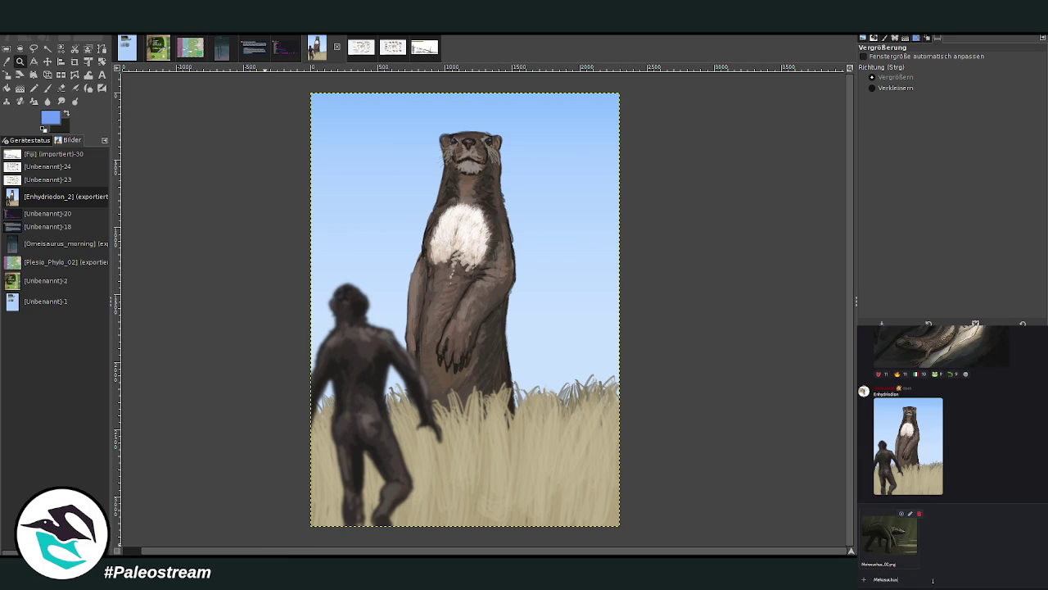
key("Return")
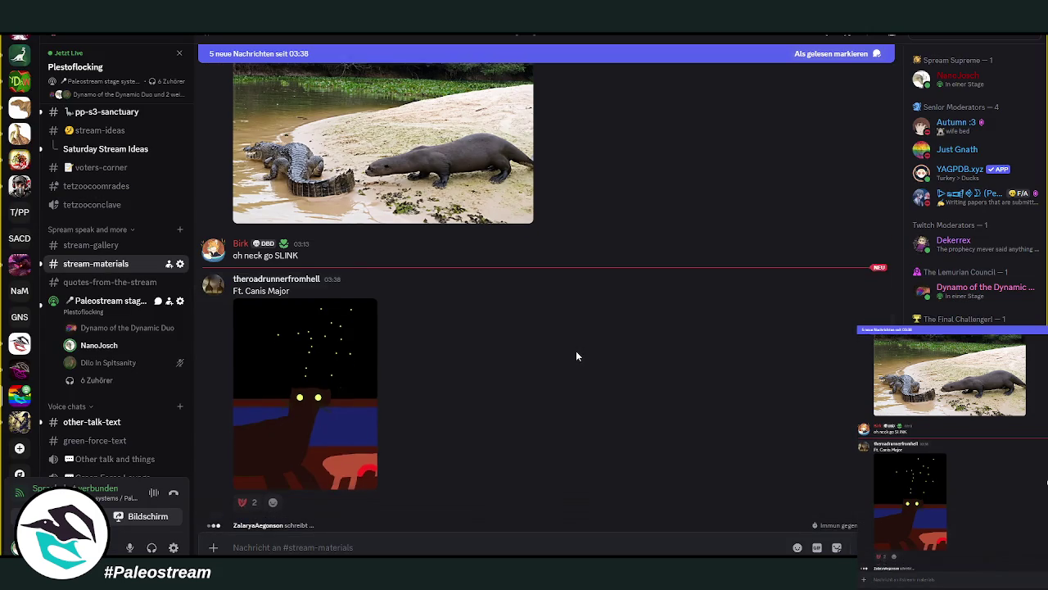
left_click(327, 334)
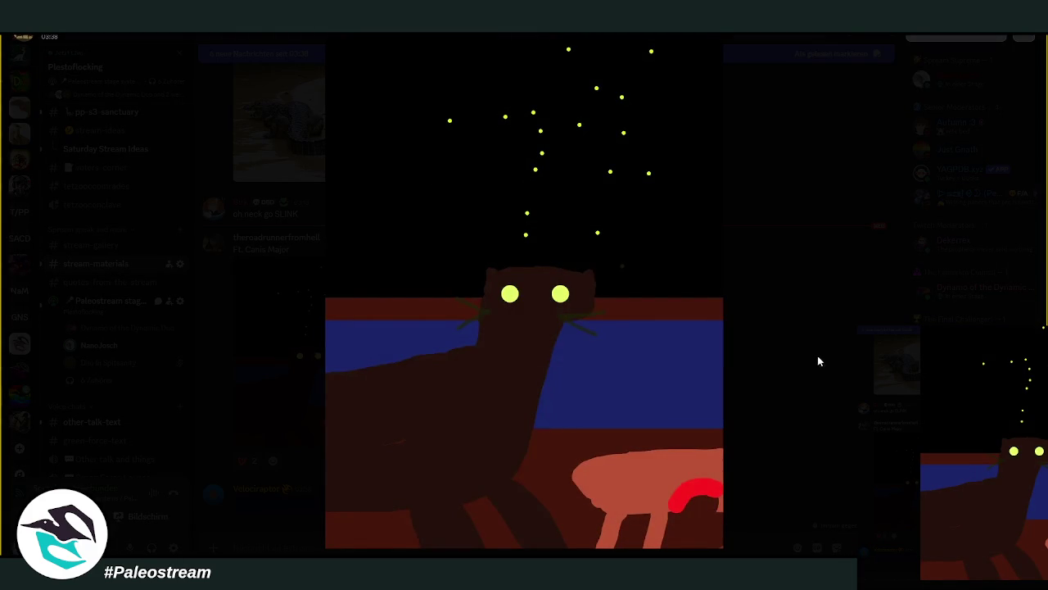
- Close the full-size Canis Major image view to return to #stream-materials
left_click(822, 361)
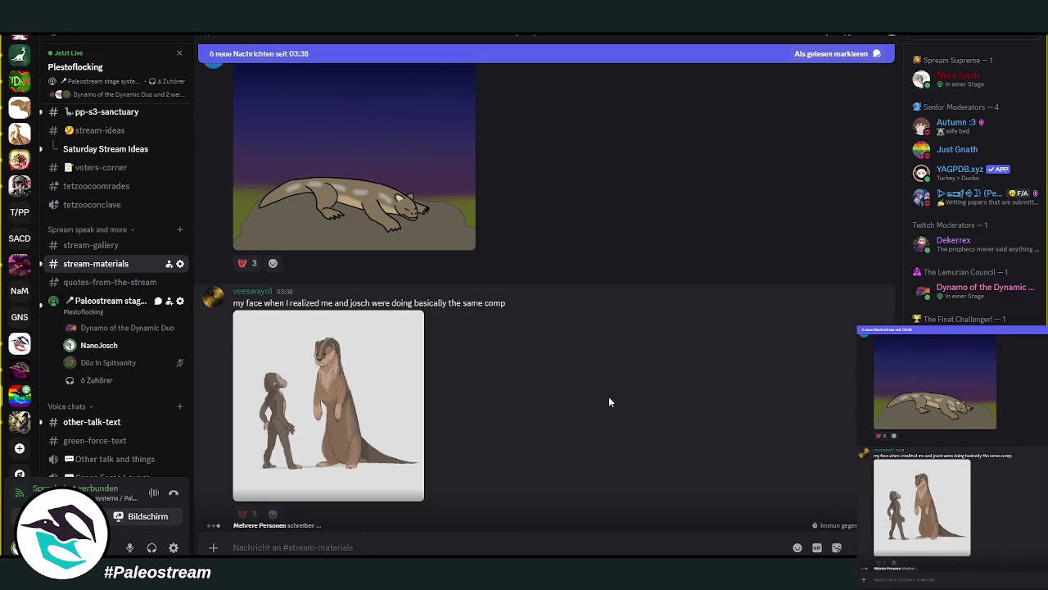
mouse_move(533, 394)
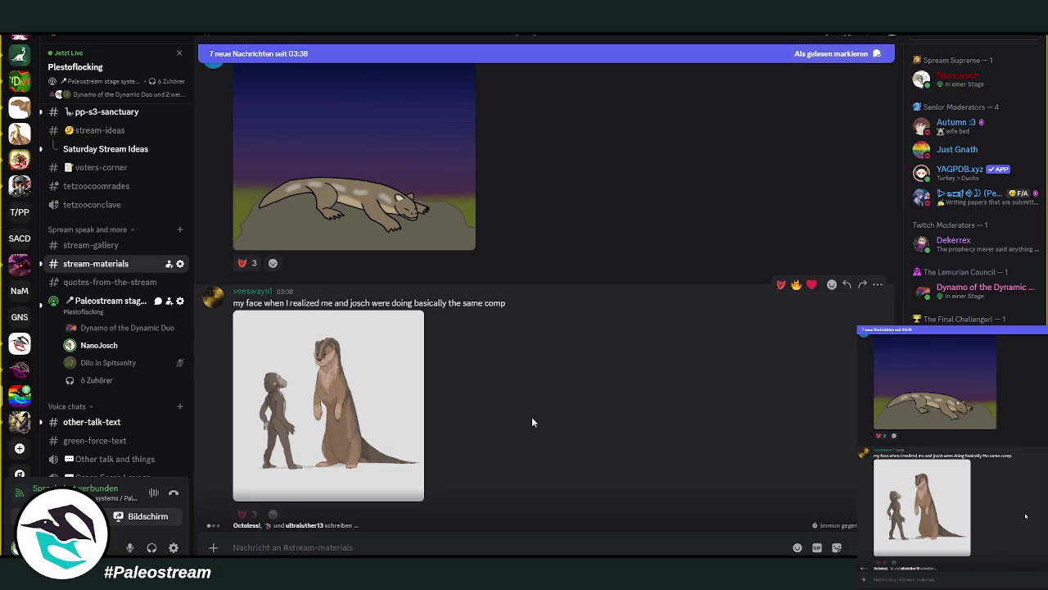
key("alt+Tab")
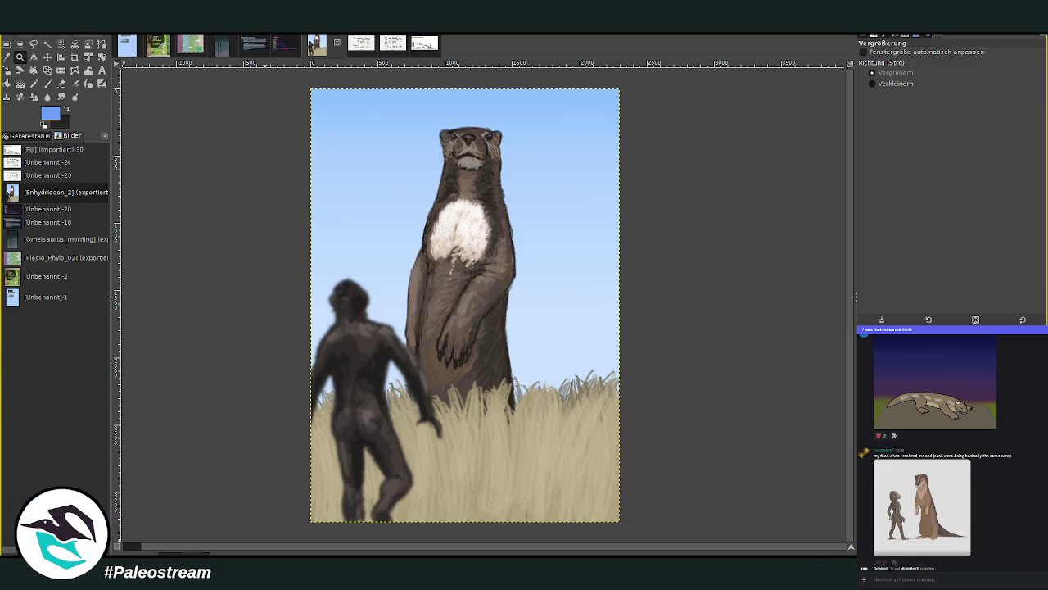
key("alt+Tab")
left_click(364, 393)
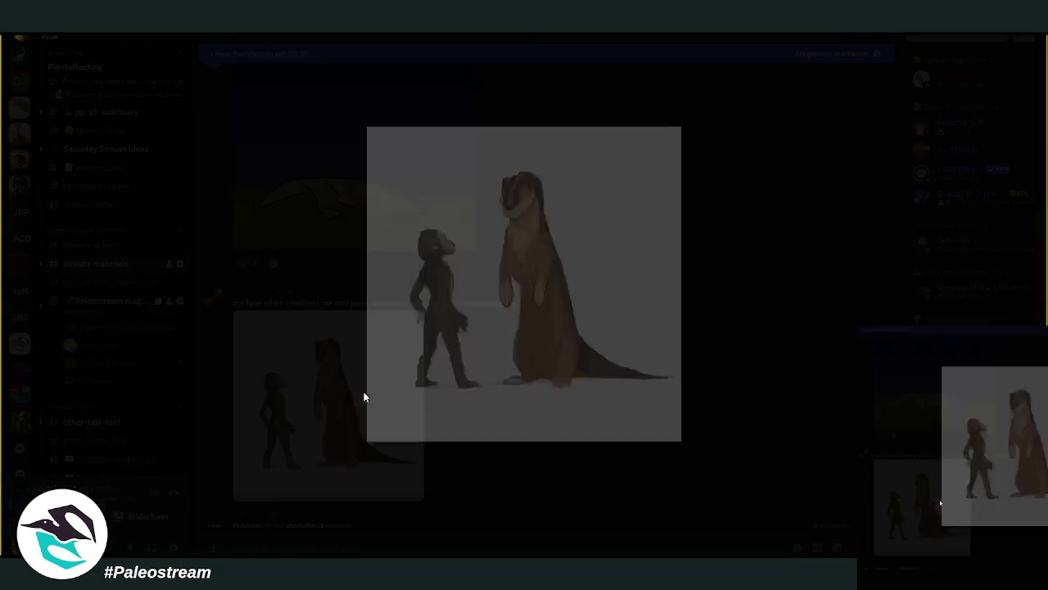
left_click(754, 398)
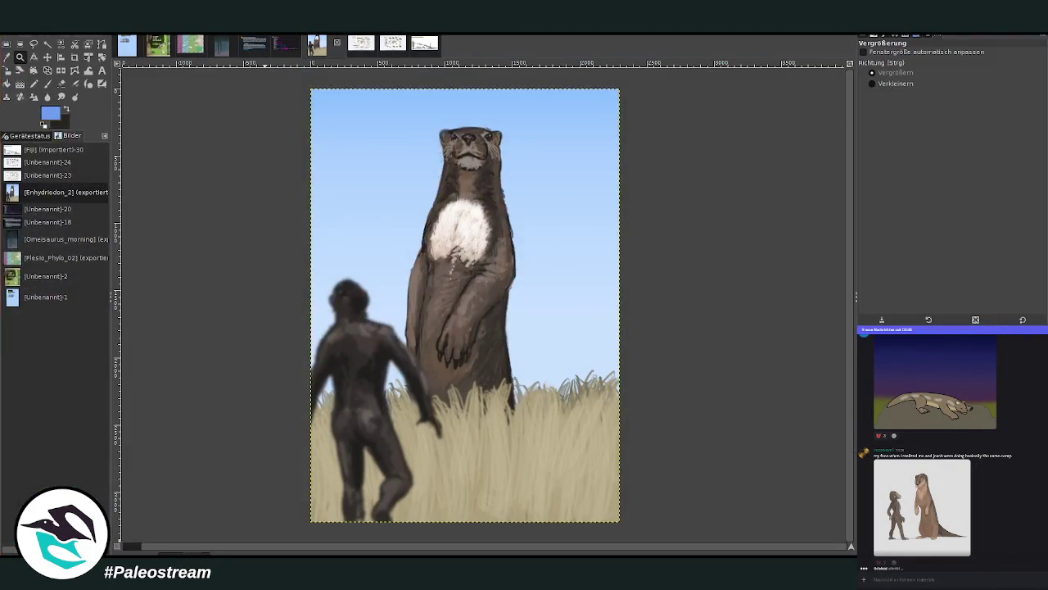
scroll(584, 397, "down", 2)
scroll(584, 396, "down", 2)
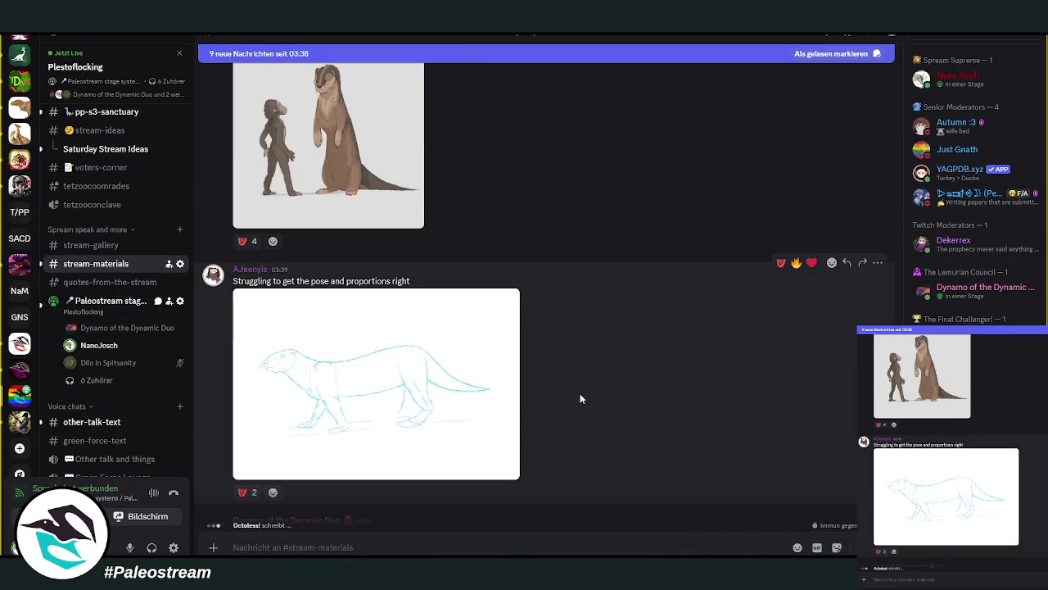
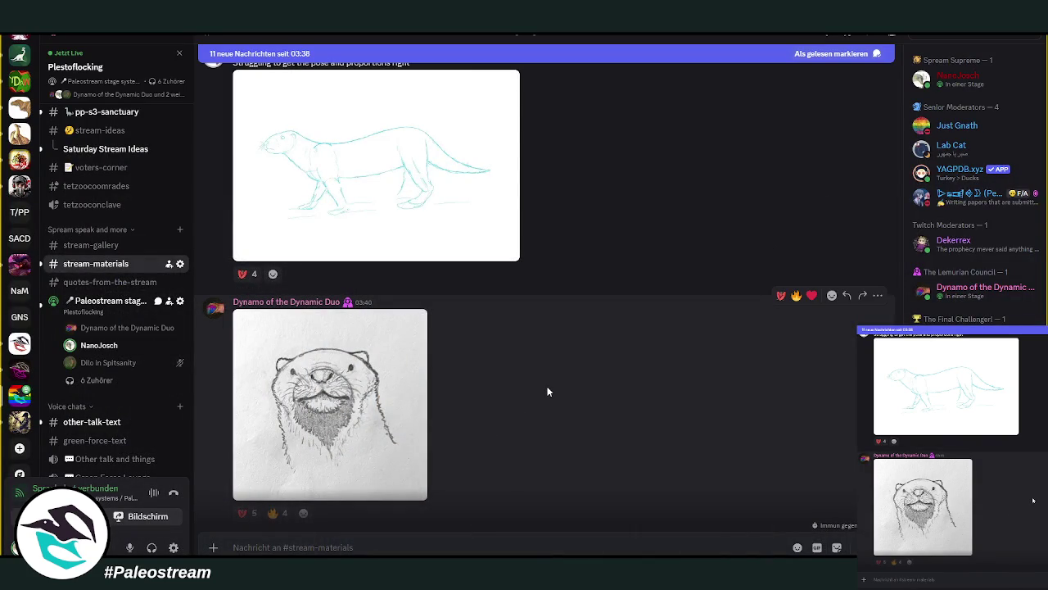
- Scroll to the otter-and-ape reference board under the 'which animal I focused on' message
scroll(548, 392, "down", 3)
scroll(548, 392, "down", 1)
scroll(548, 391, "up", 4)
scroll(572, 382, "down", 4)
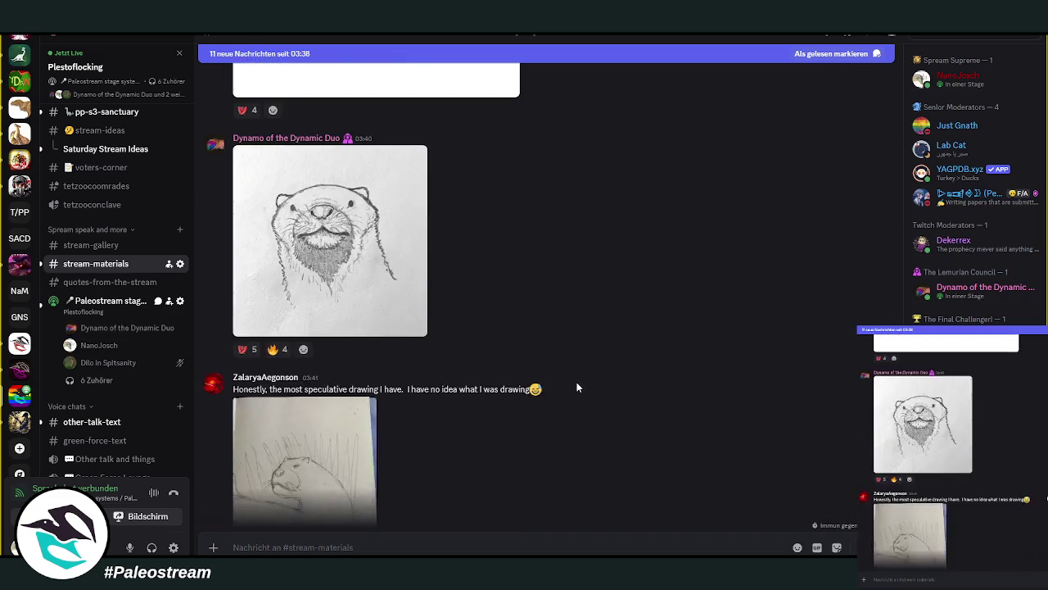
mouse_move(506, 381)
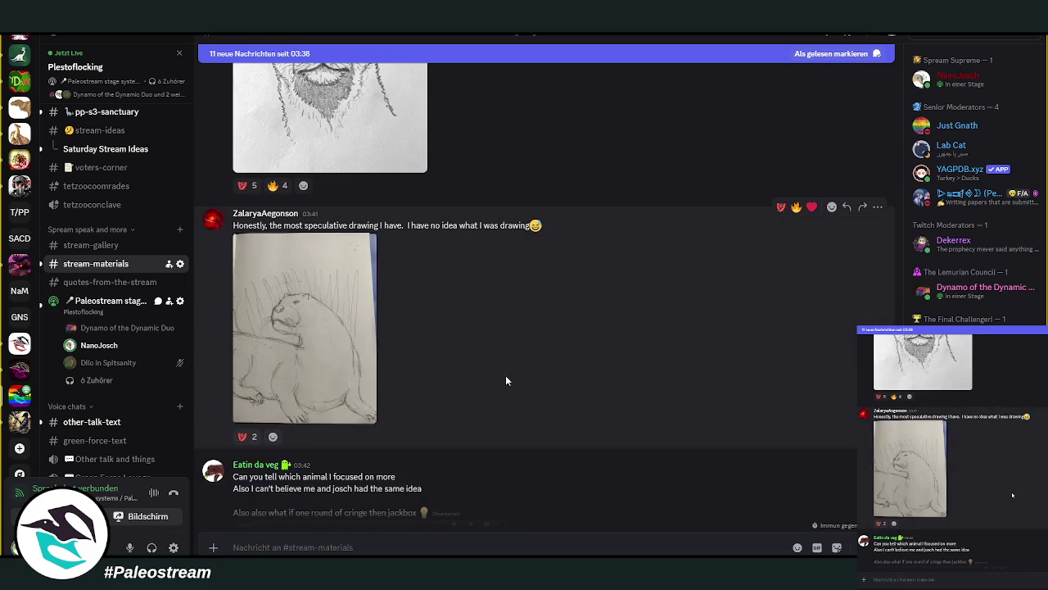
scroll(521, 377, "up", 1)
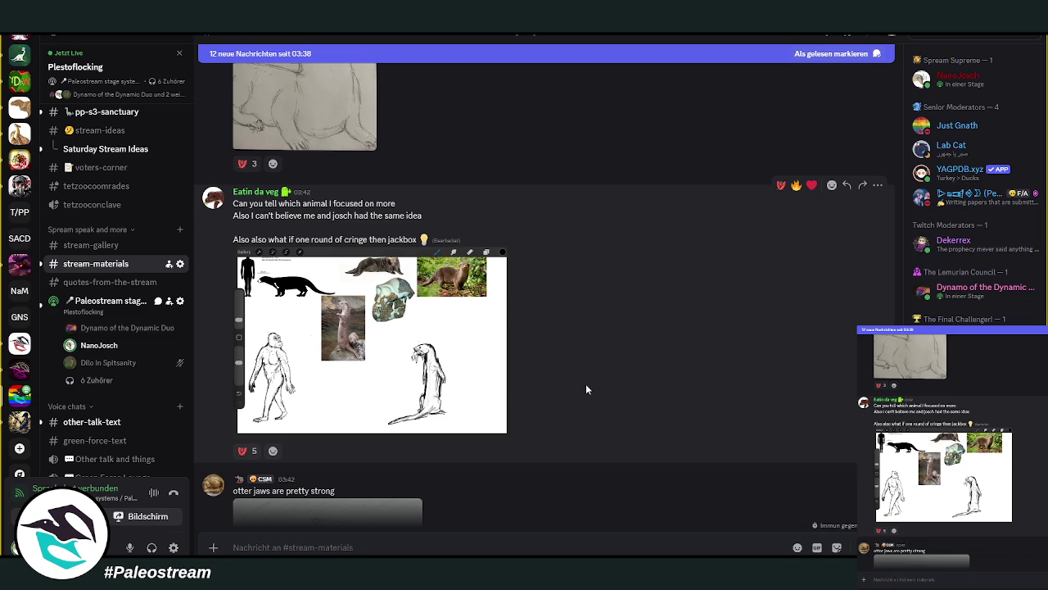
left_click(400, 402)
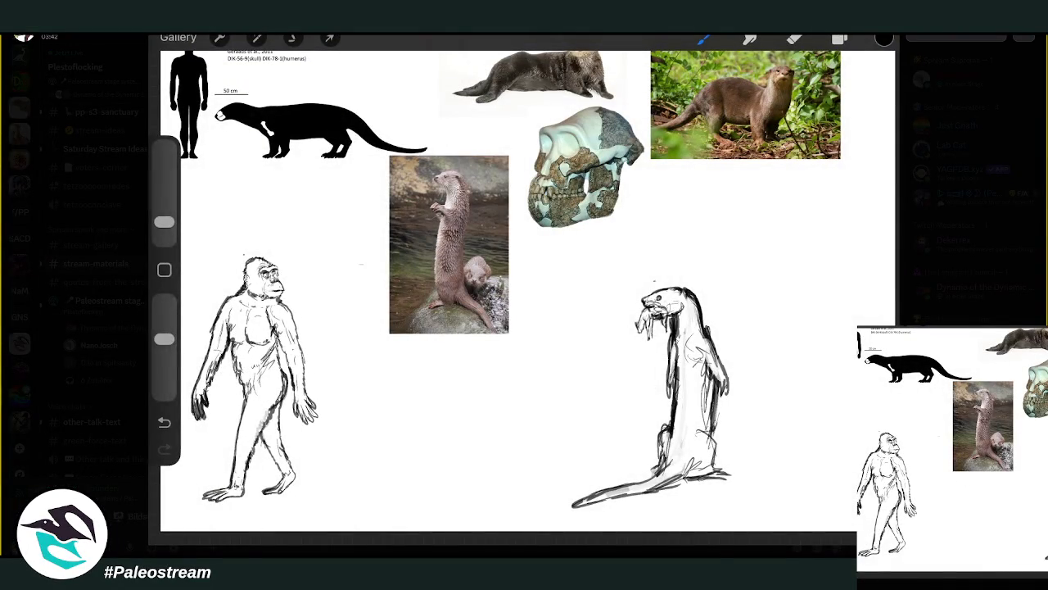
key("Escape")
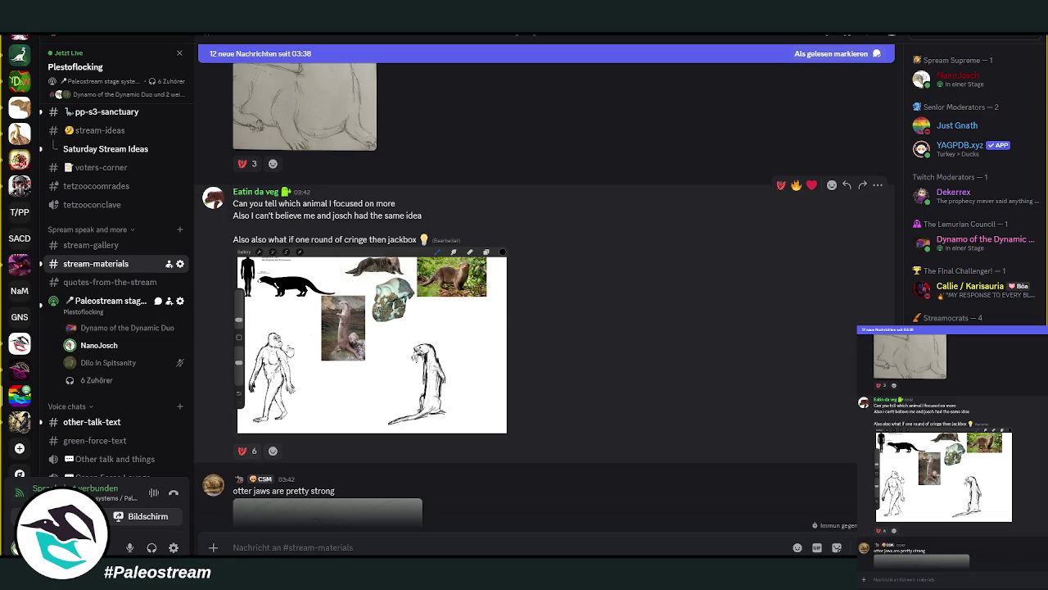
left_click(299, 348)
key("Escape")
scroll(587, 356, "down", 3)
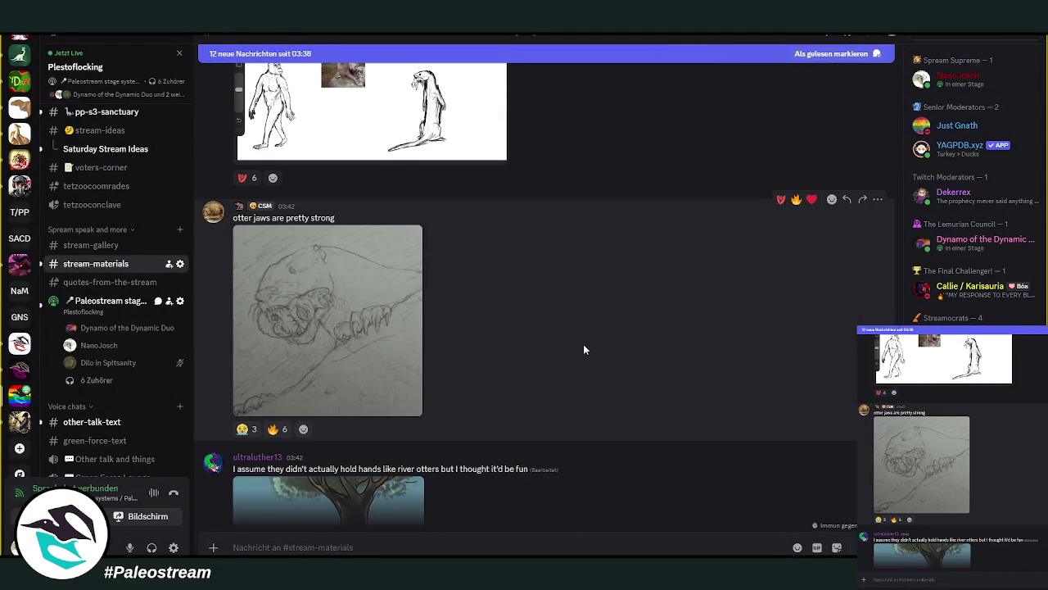
- View the 'otter jaws' sketch full size, then enlarge the Enhydriodon-launched-at-Ancylotherium sketch
scroll(587, 344, "up", 1)
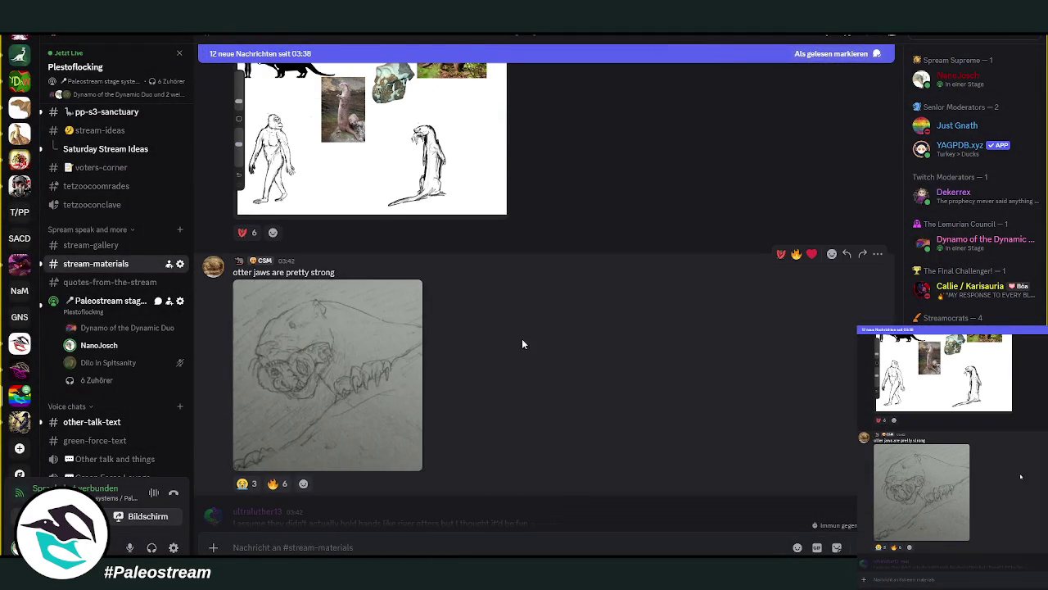
left_click(366, 345)
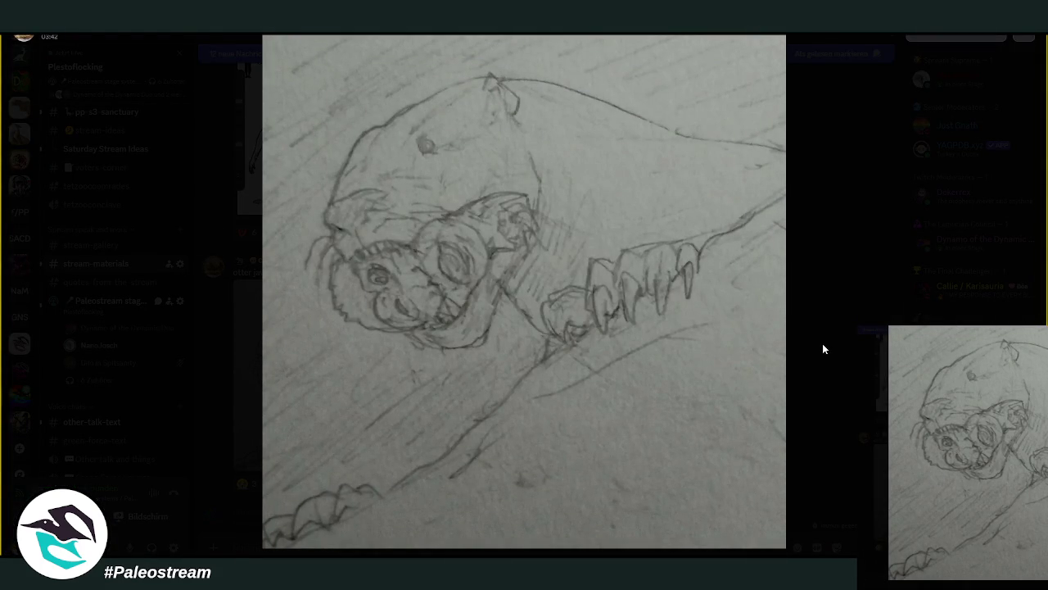
left_click(822, 348)
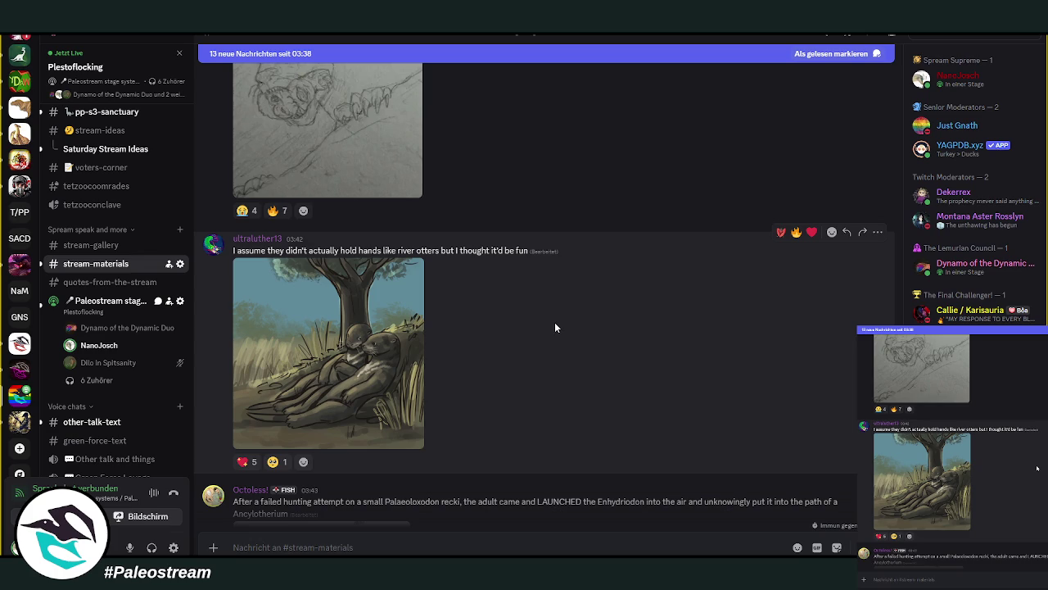
scroll(513, 346, "down", 3)
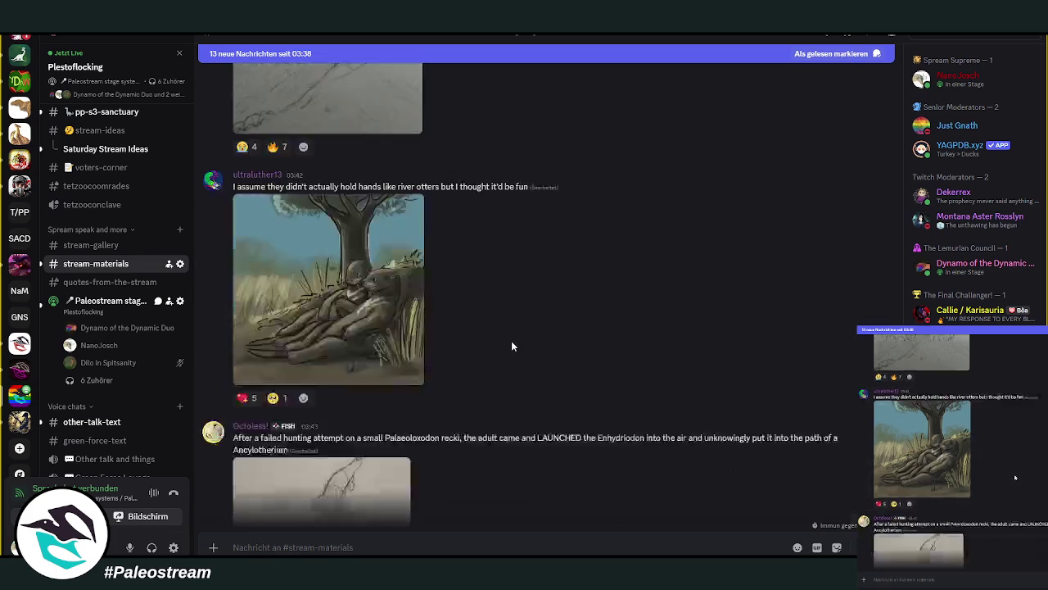
mouse_move(539, 351)
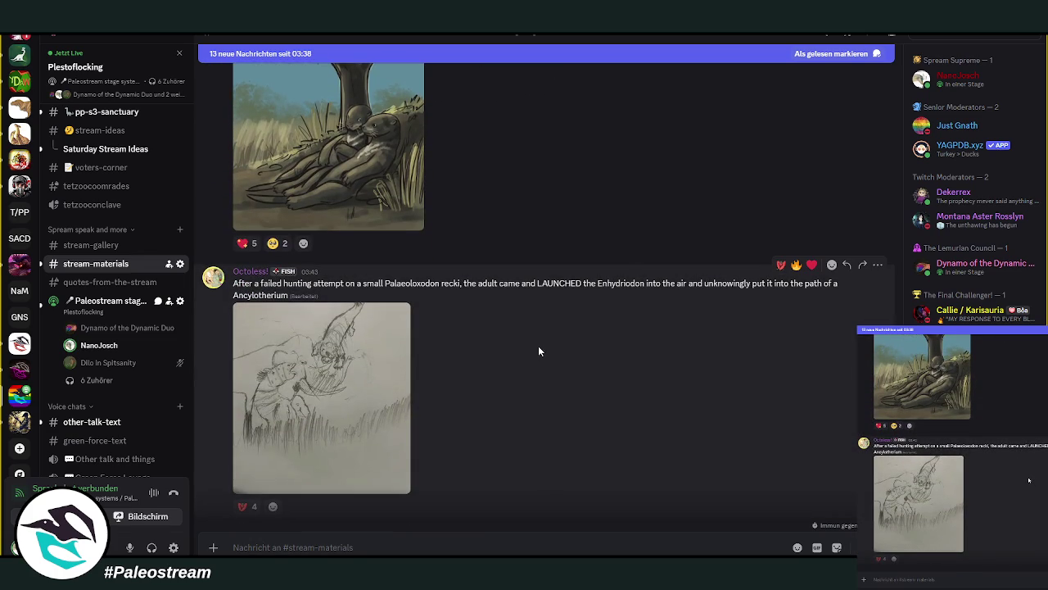
left_click(354, 395)
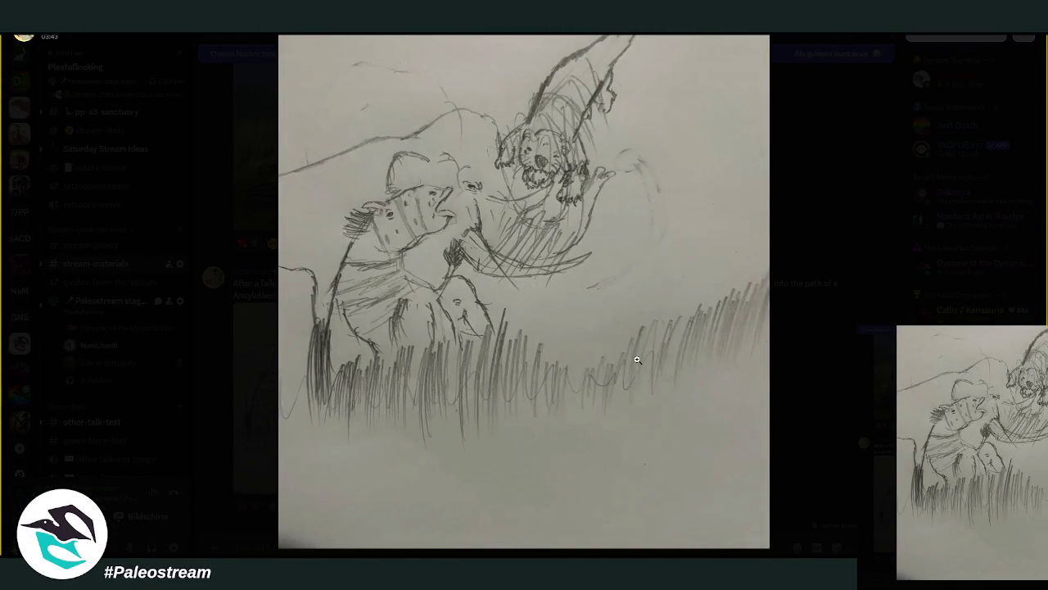
- Close the hunting-scene sketch, look at the Elephants chart image, and scroll back up
left_click(789, 363)
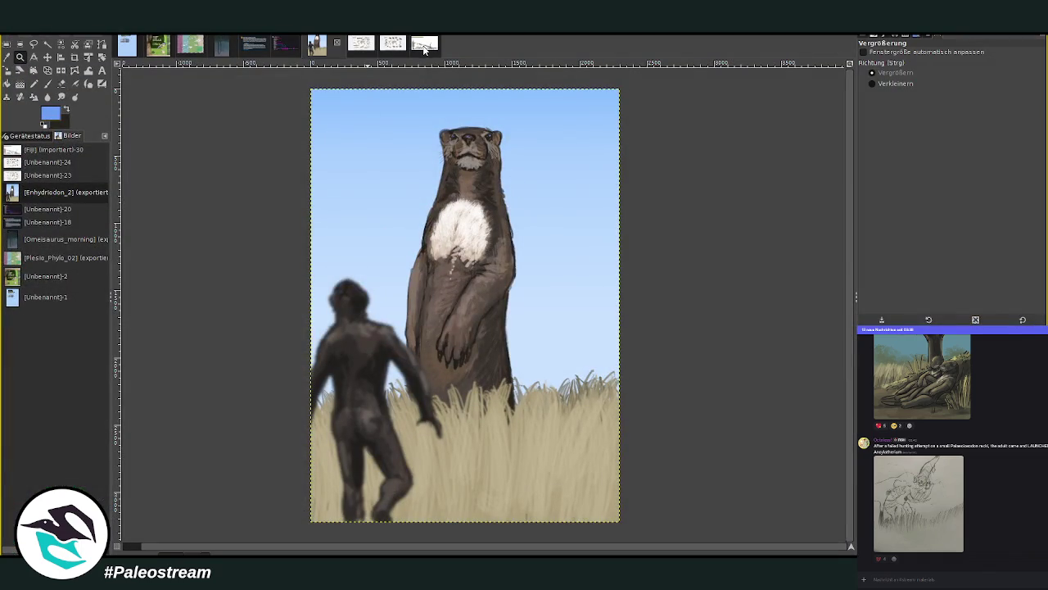
left_click(391, 46)
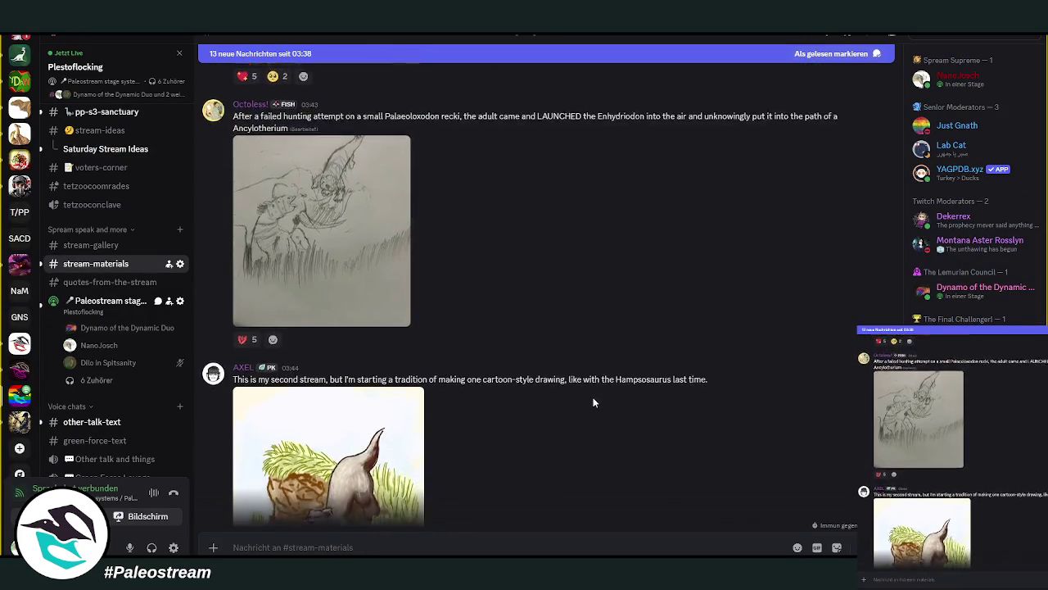
scroll(594, 402, "up", 2)
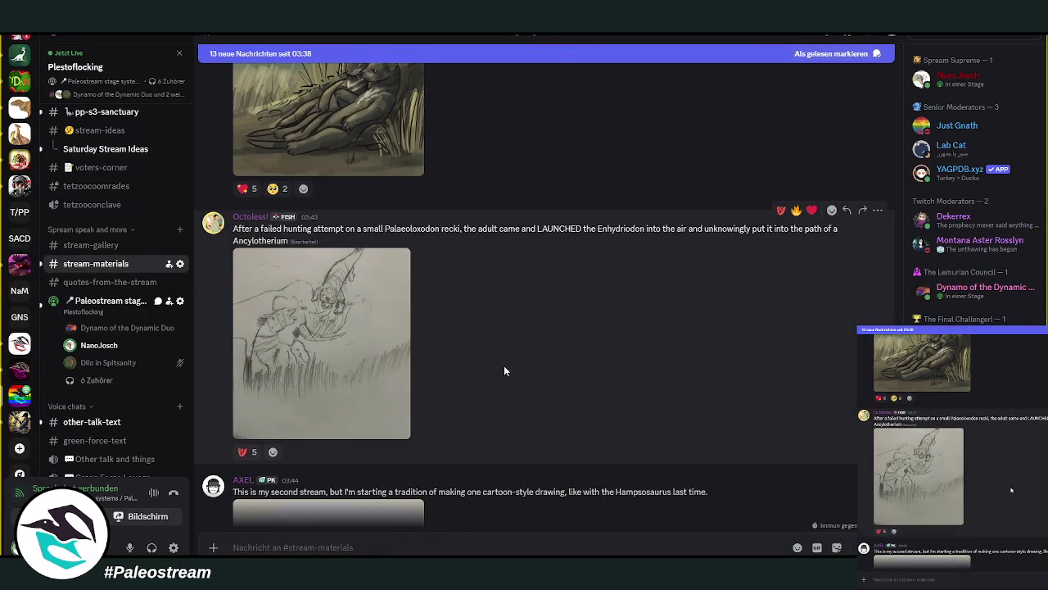
scroll(508, 371, "up", 2)
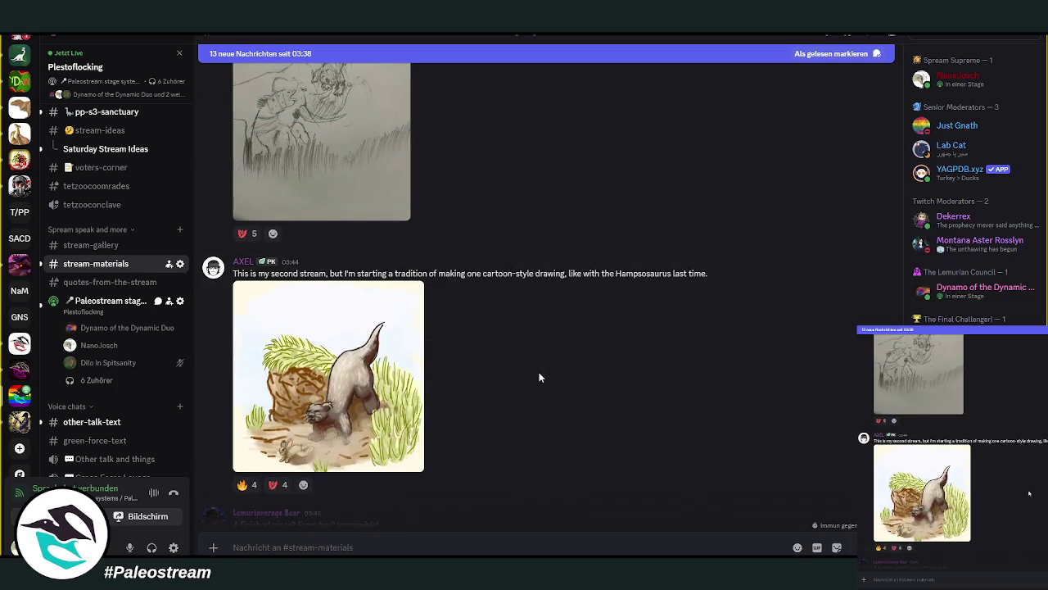
scroll(536, 377, "up", 3)
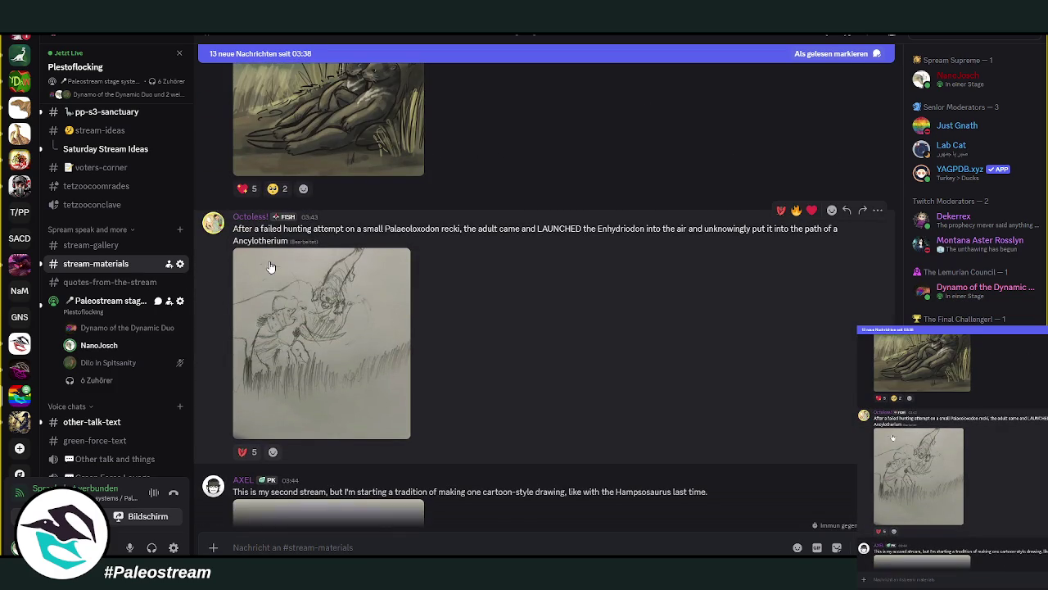
- Recheck the hunting-scene sketch, then scroll down to the blue otter sketch and striped mammal painting
left_click(292, 348)
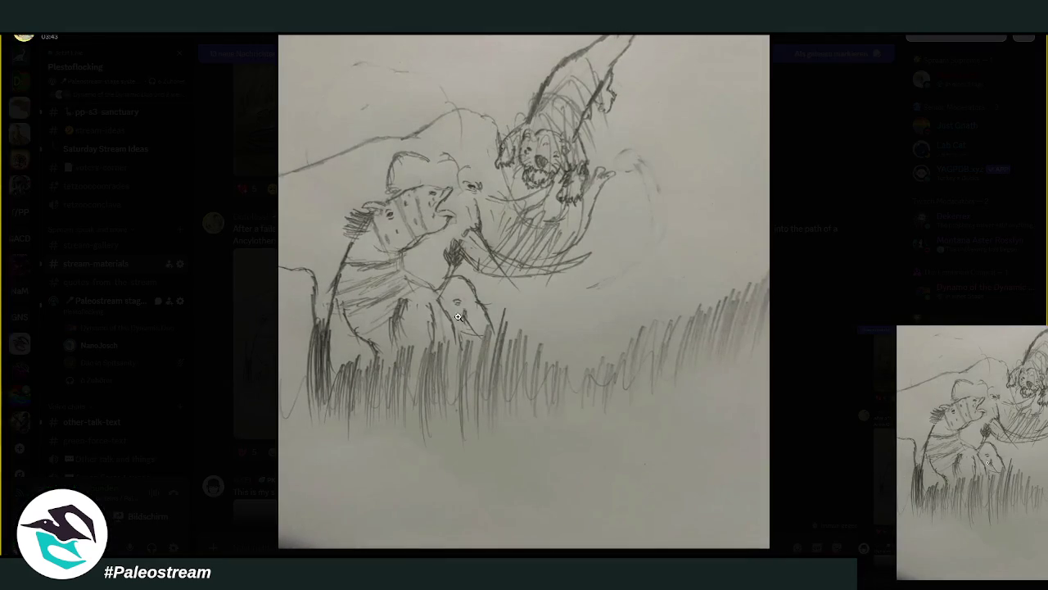
left_click(819, 370)
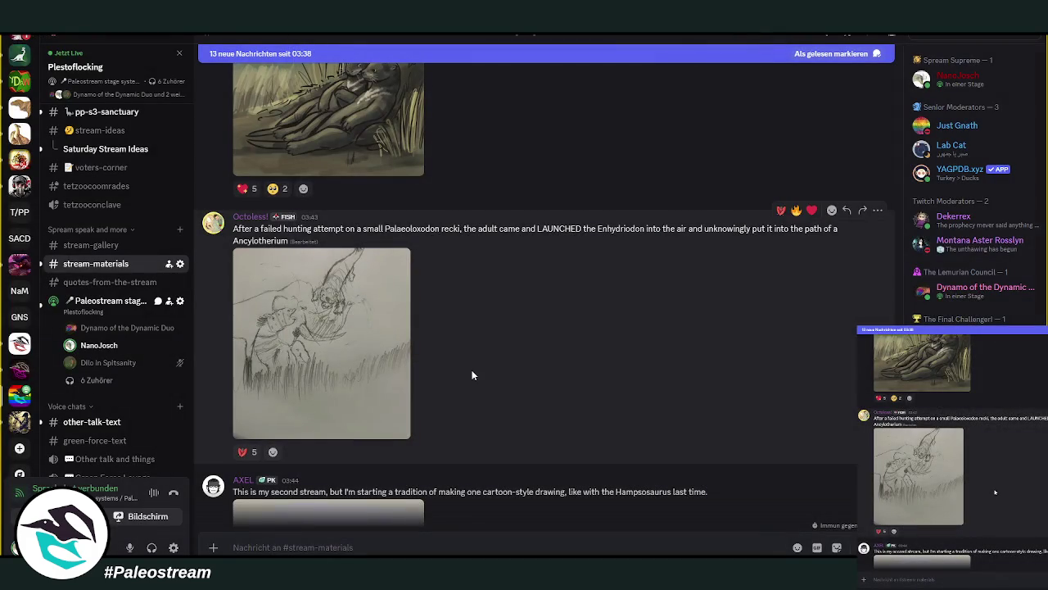
scroll(498, 369, "down", 2)
scroll(497, 369, "down", 2)
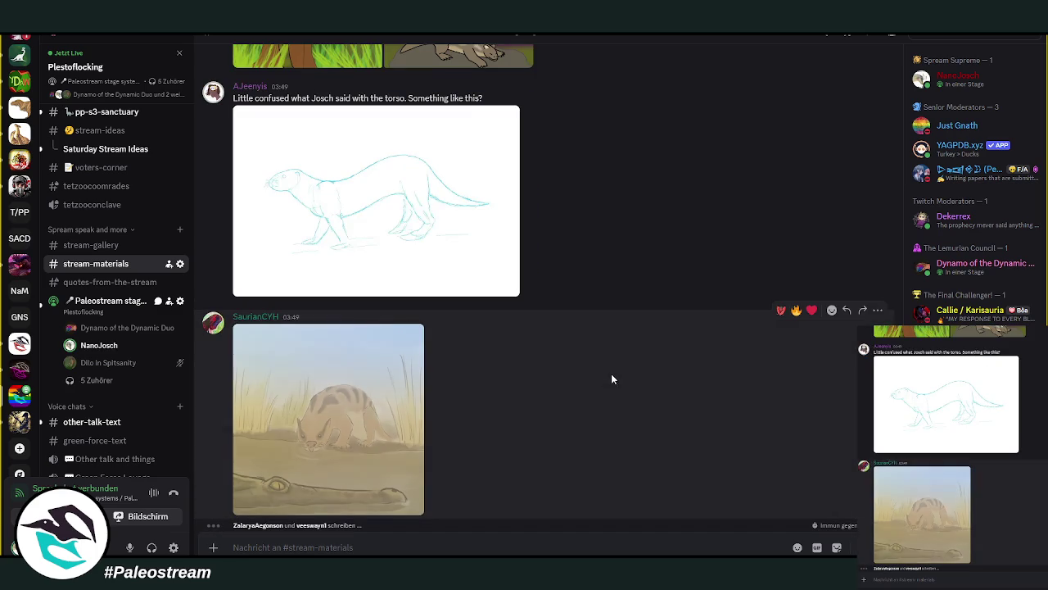
- Scroll to the dark otter-head painting below the four pencil sketches and the 'Made it bigger' reply
scroll(610, 378, "up", 2)
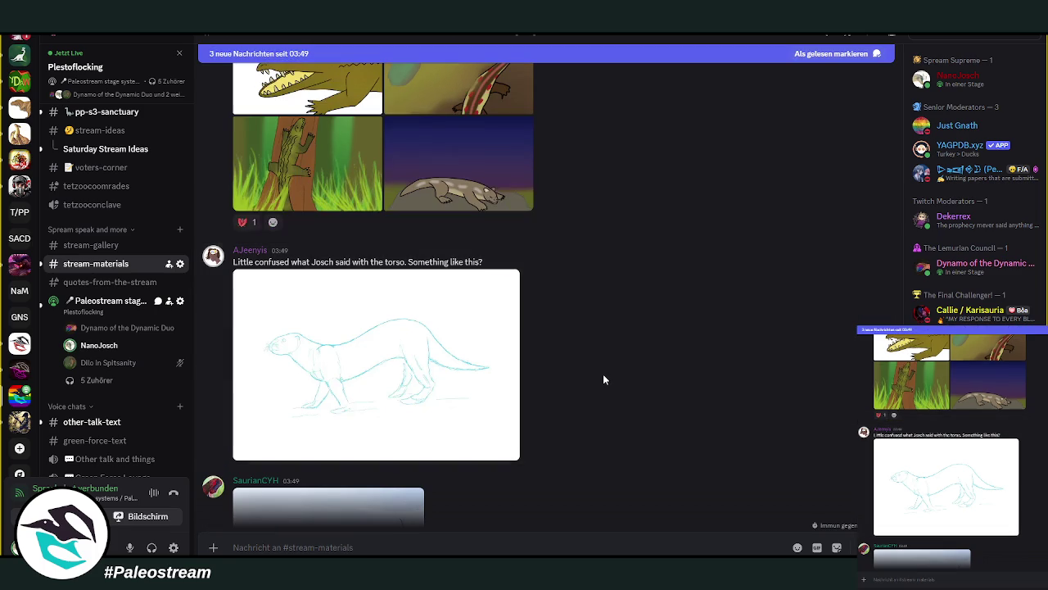
scroll(599, 379, "down", 3)
scroll(599, 379, "up", 3)
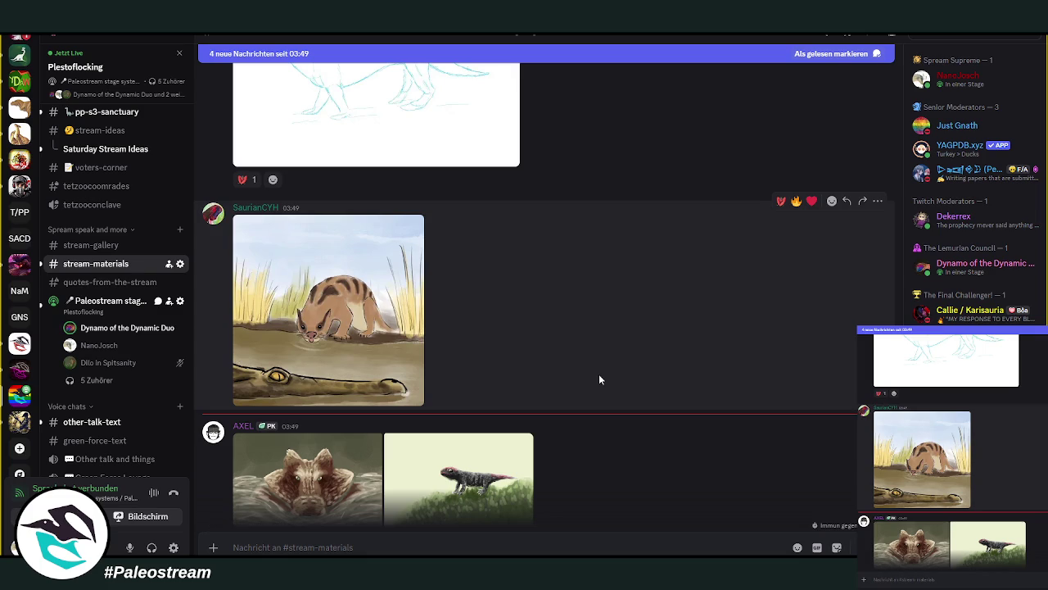
scroll(599, 379, "up", 3)
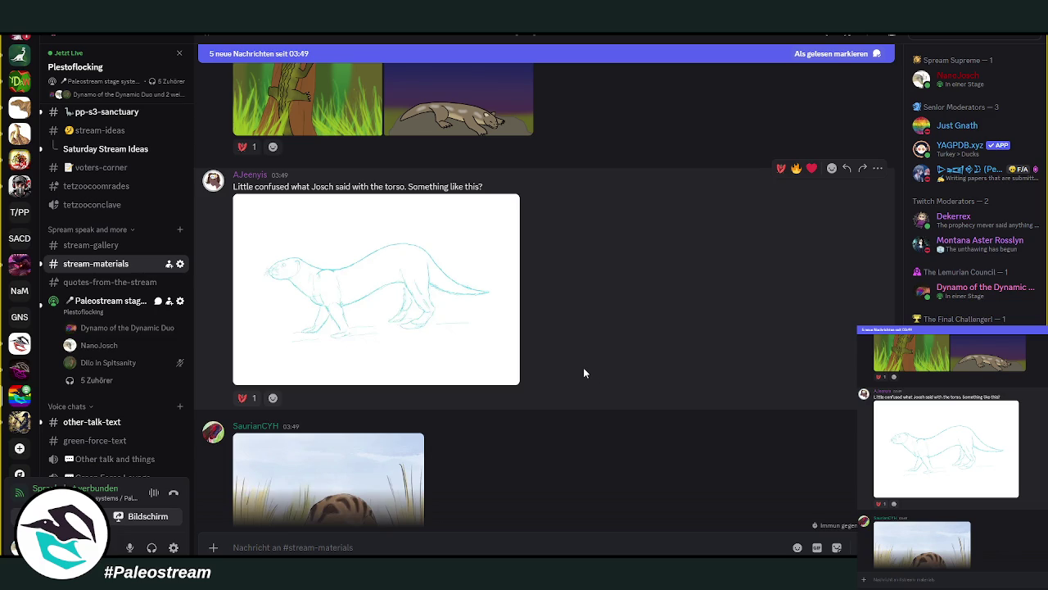
scroll(583, 373, "down", 3)
scroll(583, 373, "down", 1)
scroll(584, 372, "up", 1)
scroll(583, 373, "up", 2)
scroll(582, 367, "down", 3)
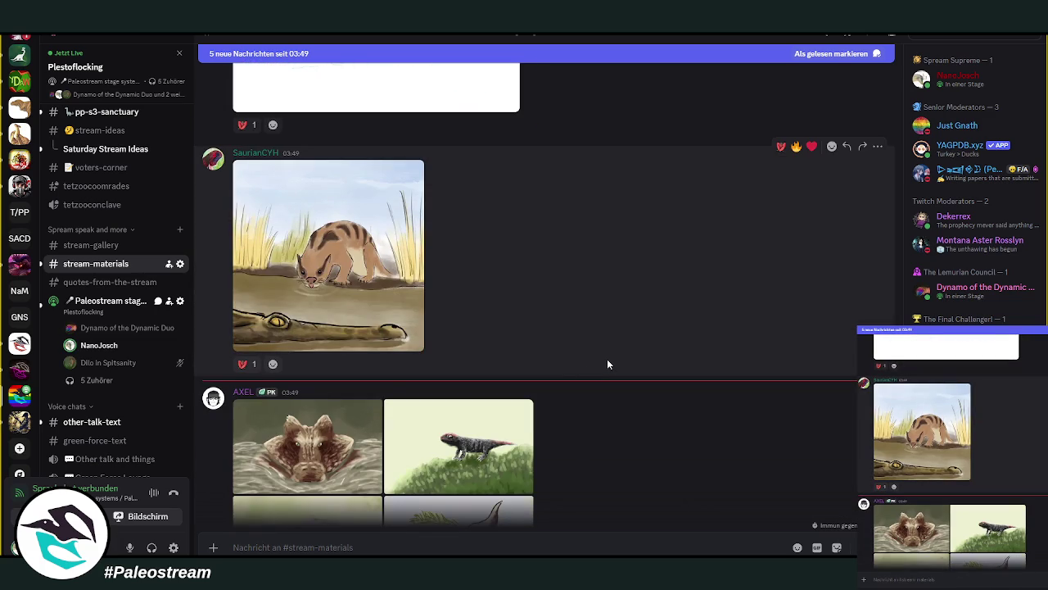
scroll(607, 359, "up", 1)
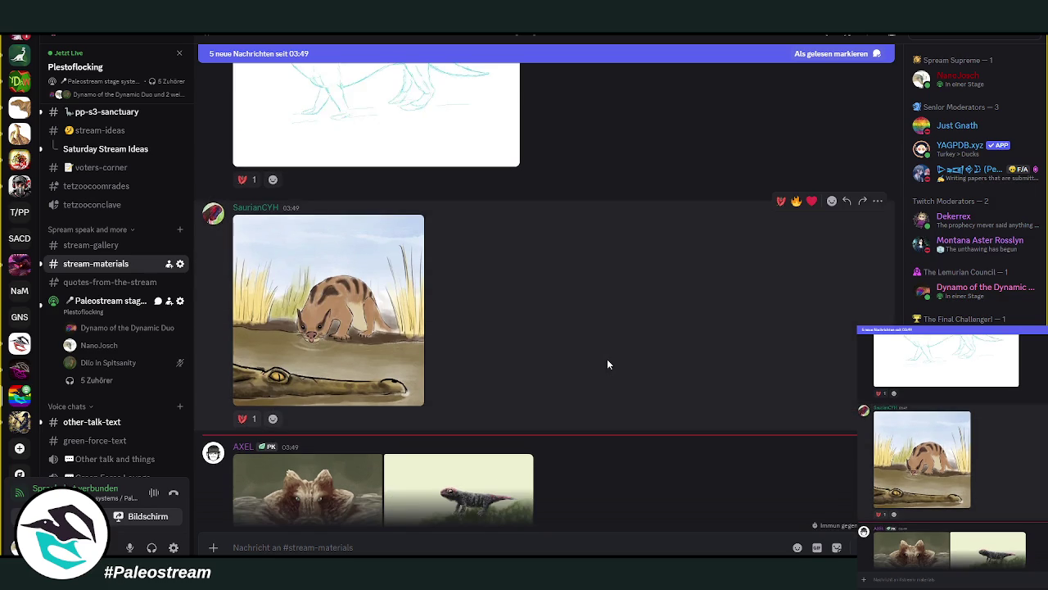
scroll(607, 359, "up", 1)
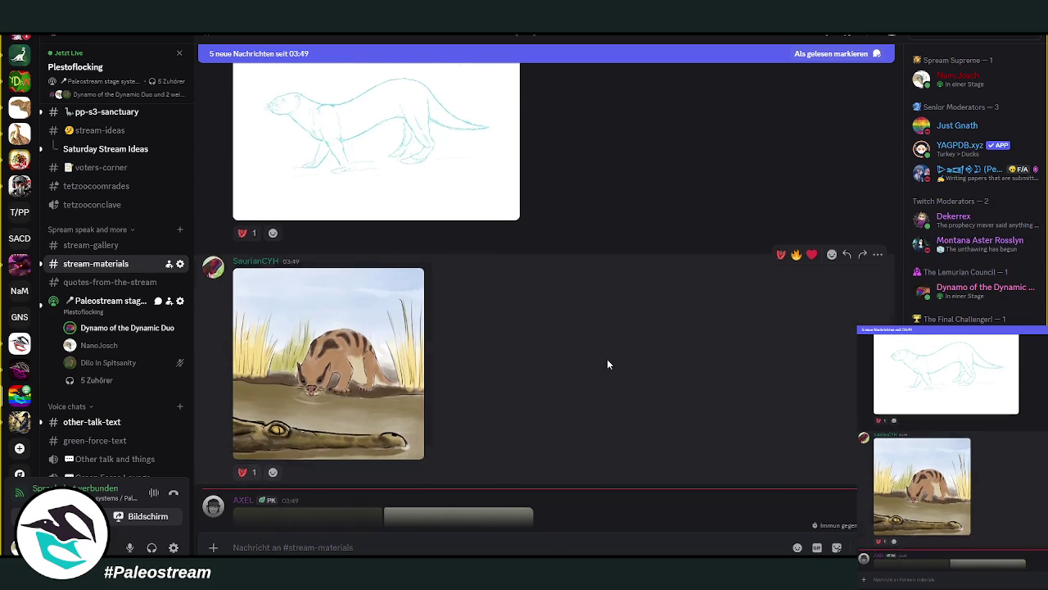
scroll(607, 359, "down", 5)
scroll(606, 358, "down", 2)
scroll(607, 358, "up", 6)
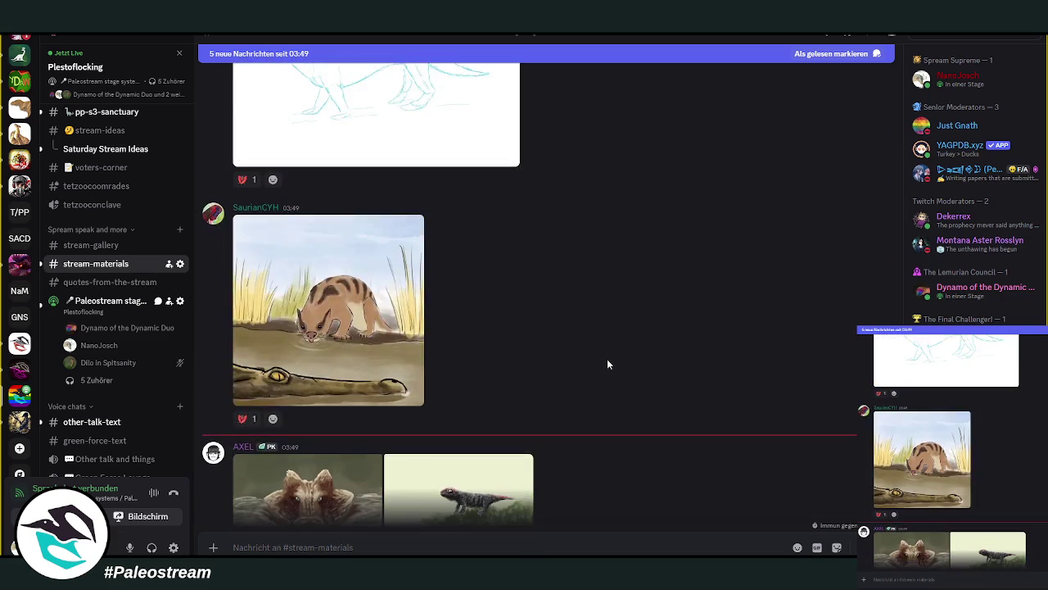
scroll(607, 359, "up", 1)
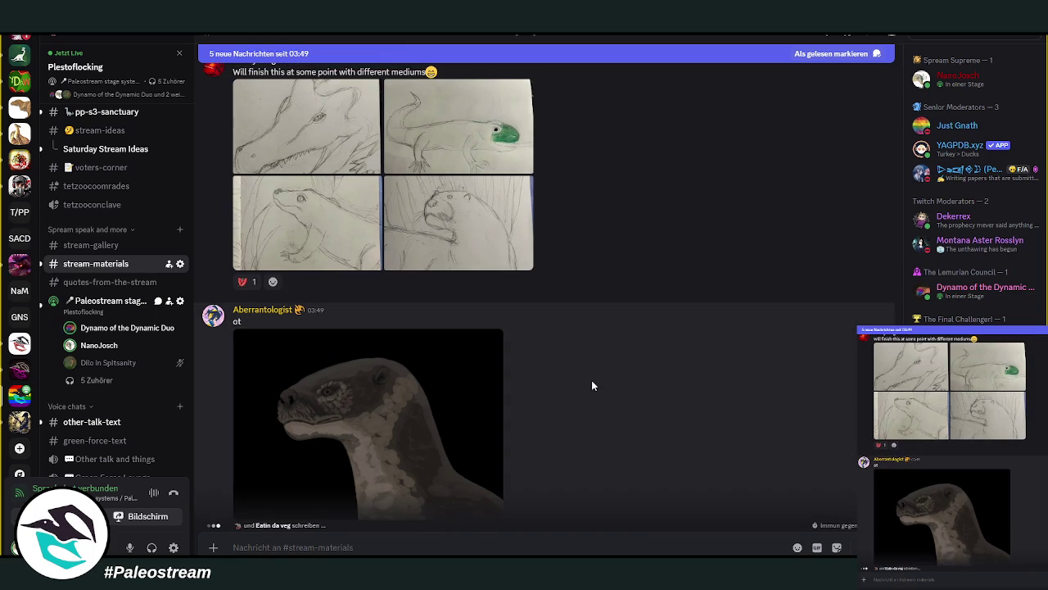
mouse_move(549, 415)
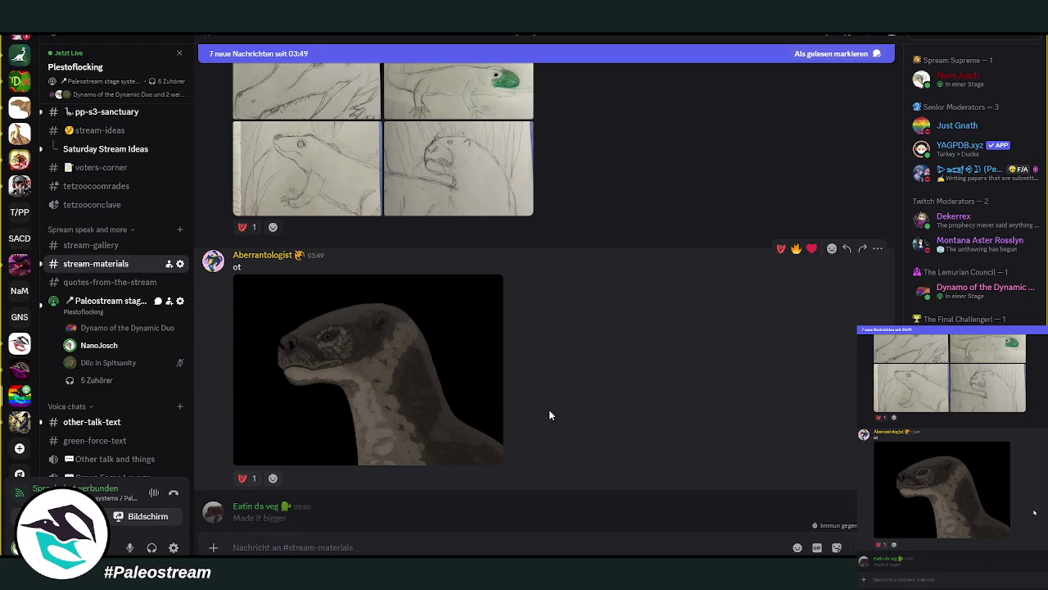
- View the dark otter-head painting full size, then close it
left_click(390, 352)
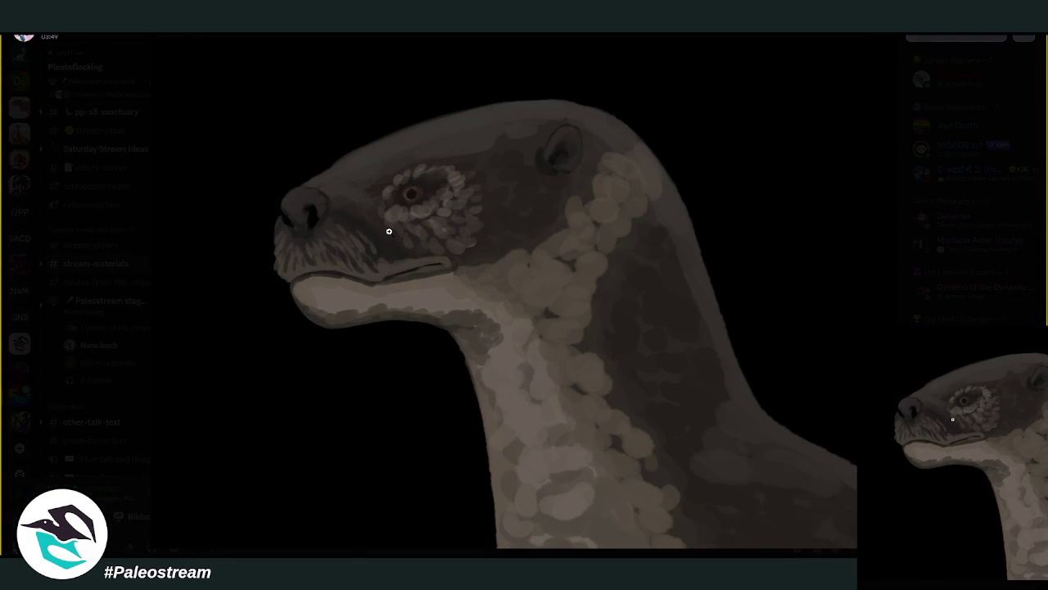
left_click(939, 322)
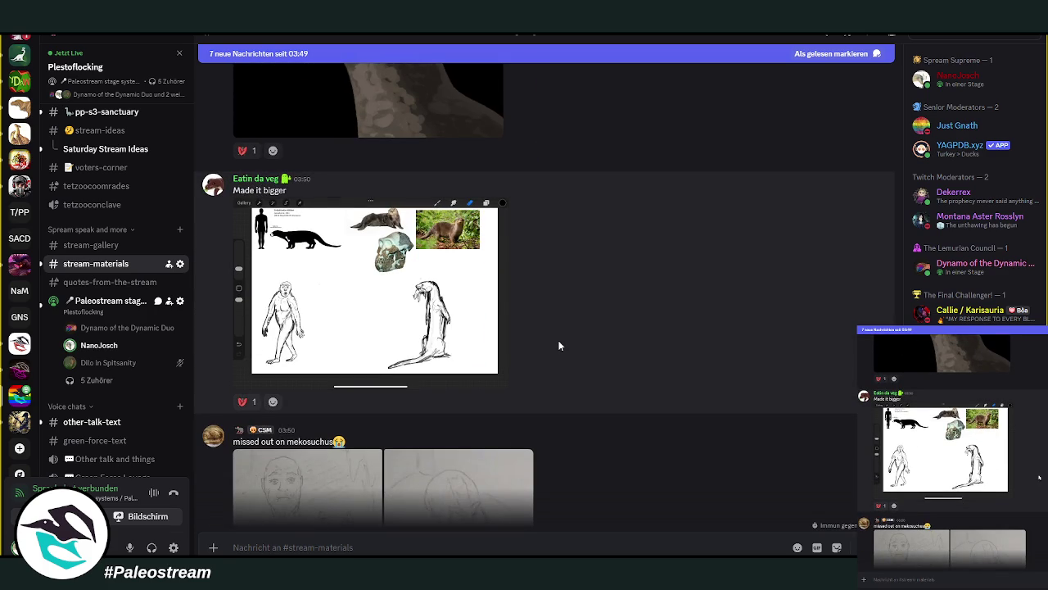
mouse_move(514, 326)
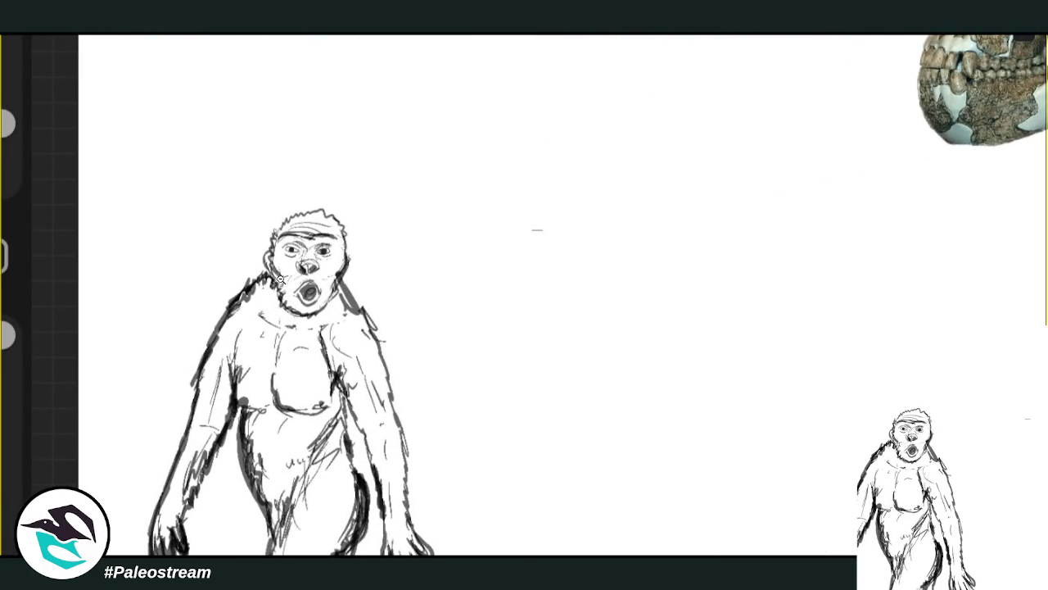
mouse_move(515, 295)
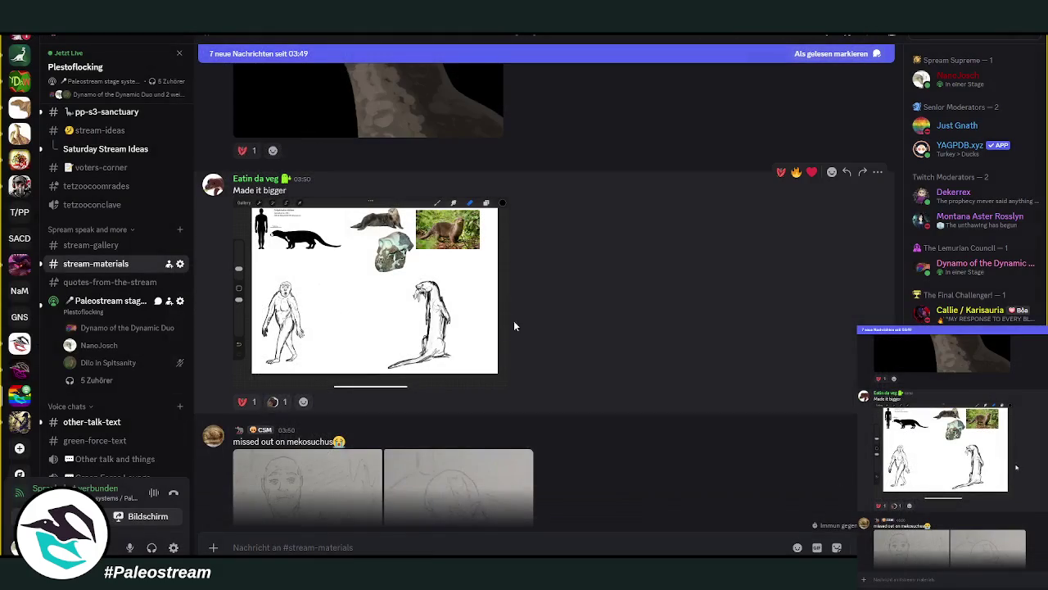
- Switch to OBS, hide the screen capture, and show the Enhydriodon_2 painting in GIMP
scroll(591, 305, "down", 4)
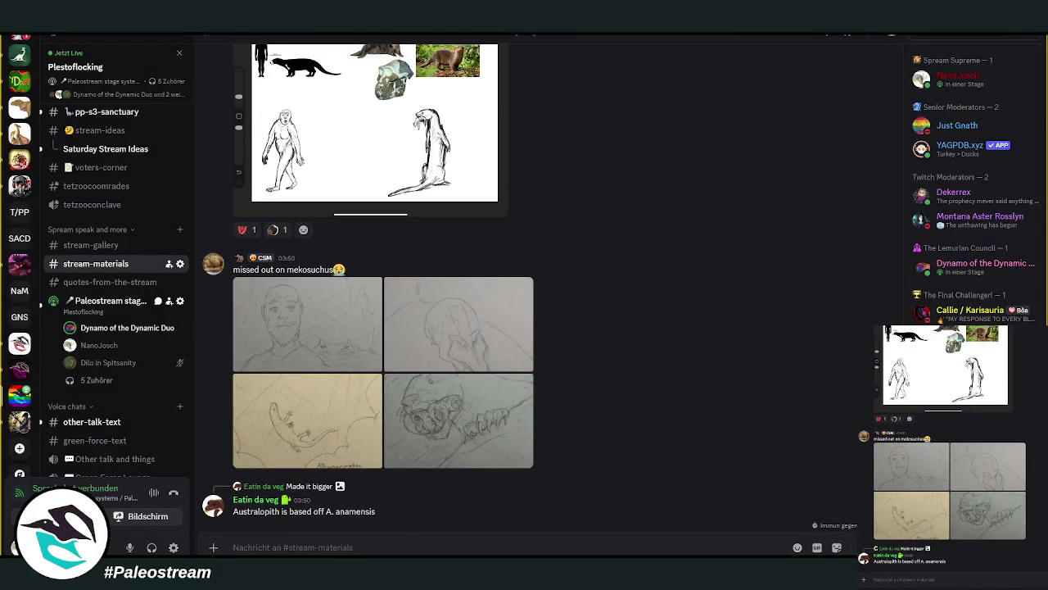
key("alt+Tab")
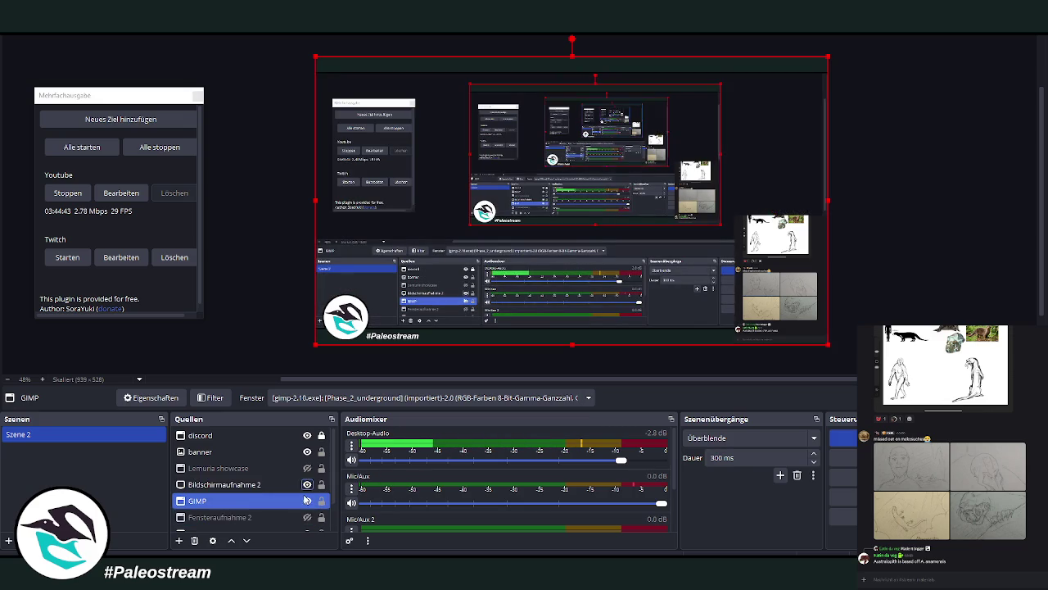
left_click(308, 484)
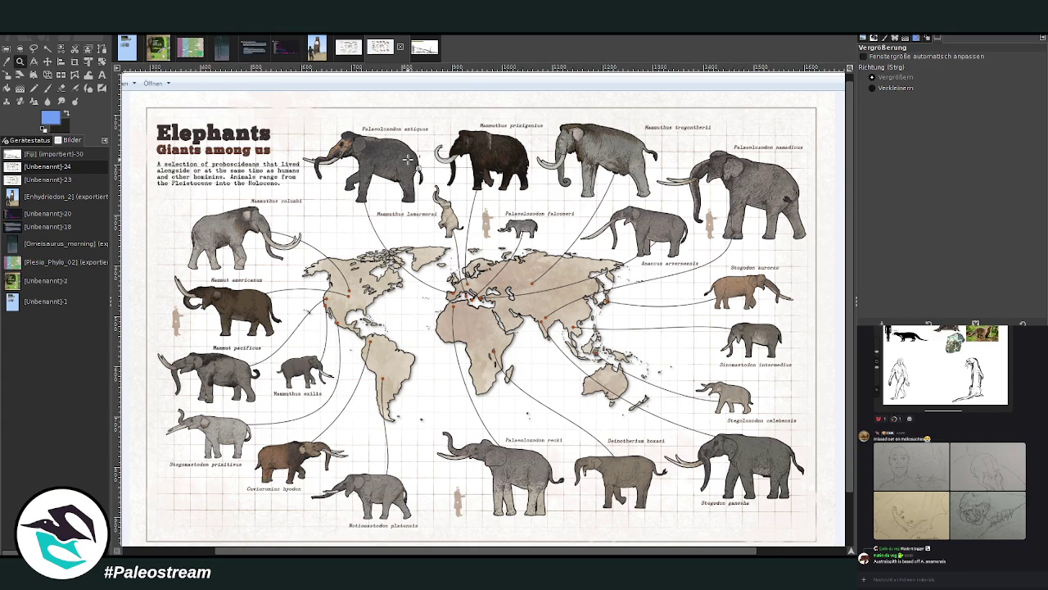
left_click(312, 54)
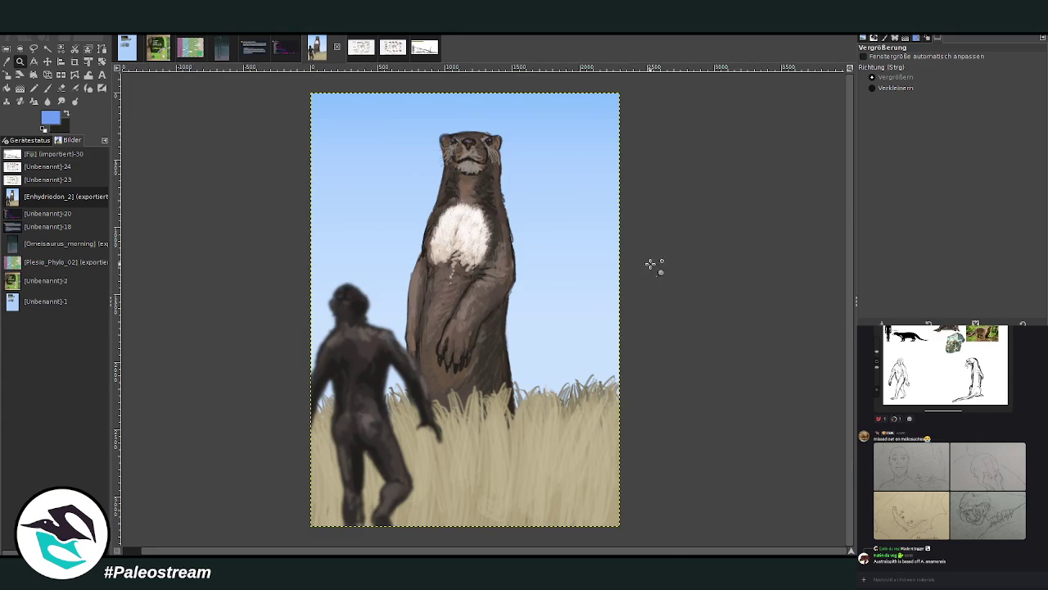